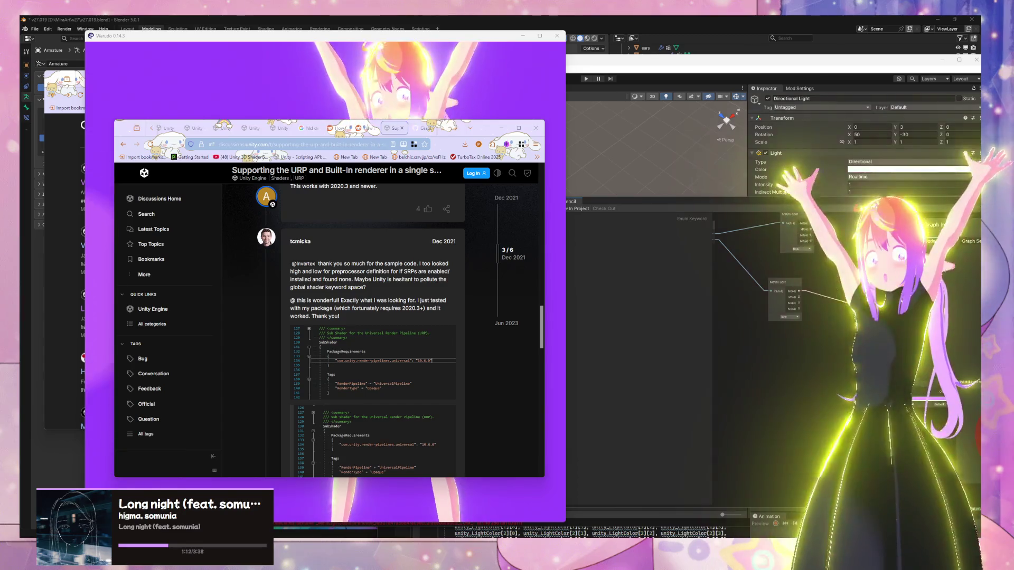
- Switch to Spotify and search for 'axel'
key(alt+Tab)
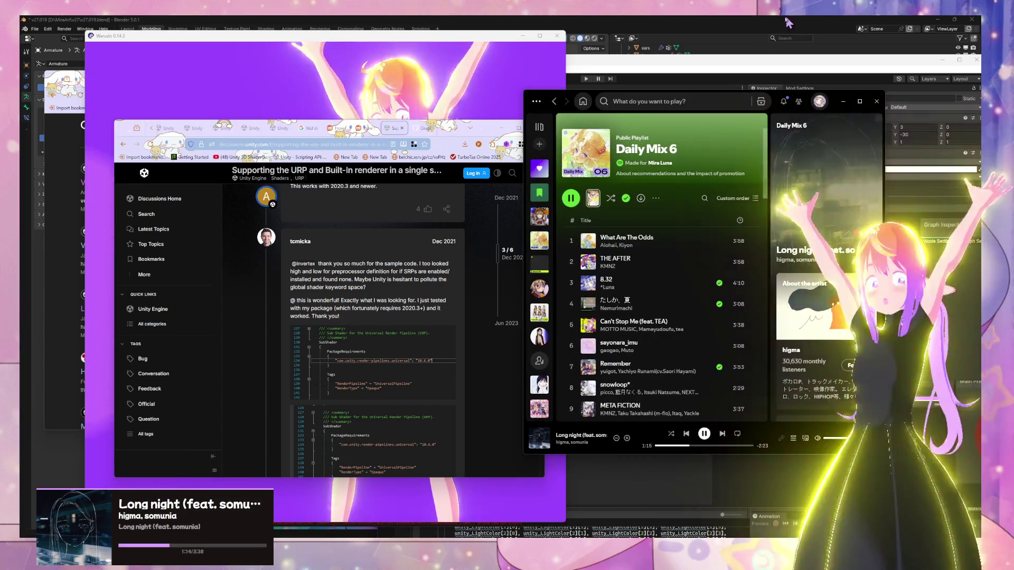
click(668, 101)
text(axe)
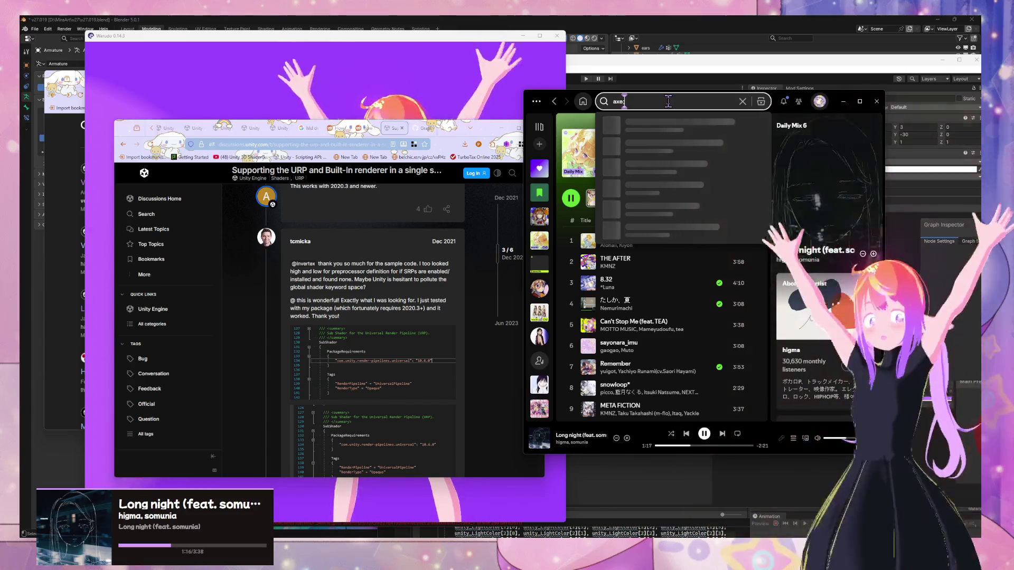
text(l f)
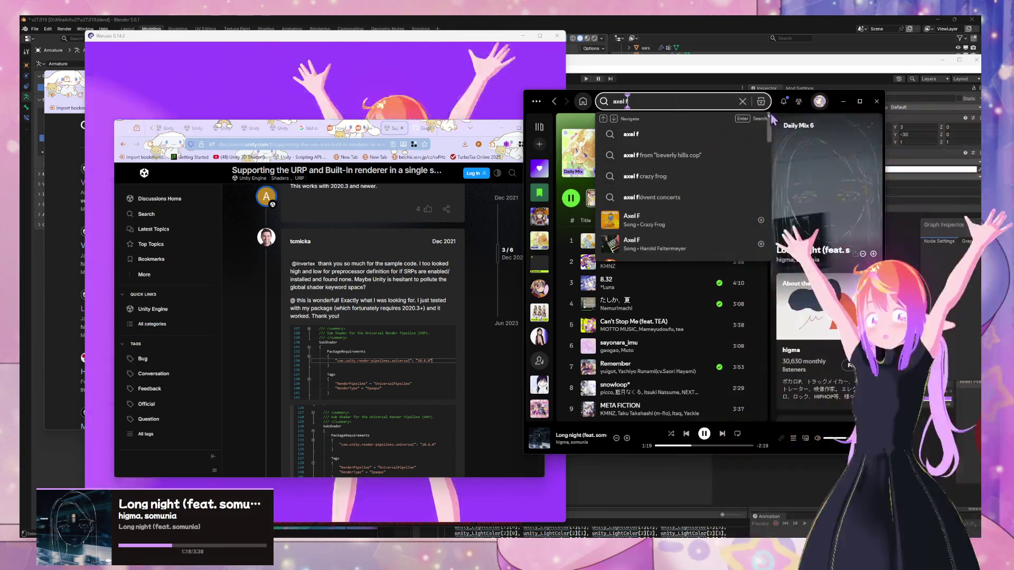
- Play Axel F from the Crazy Frog album 'Crazy Frog presents Crazy Hits'
click(659, 217)
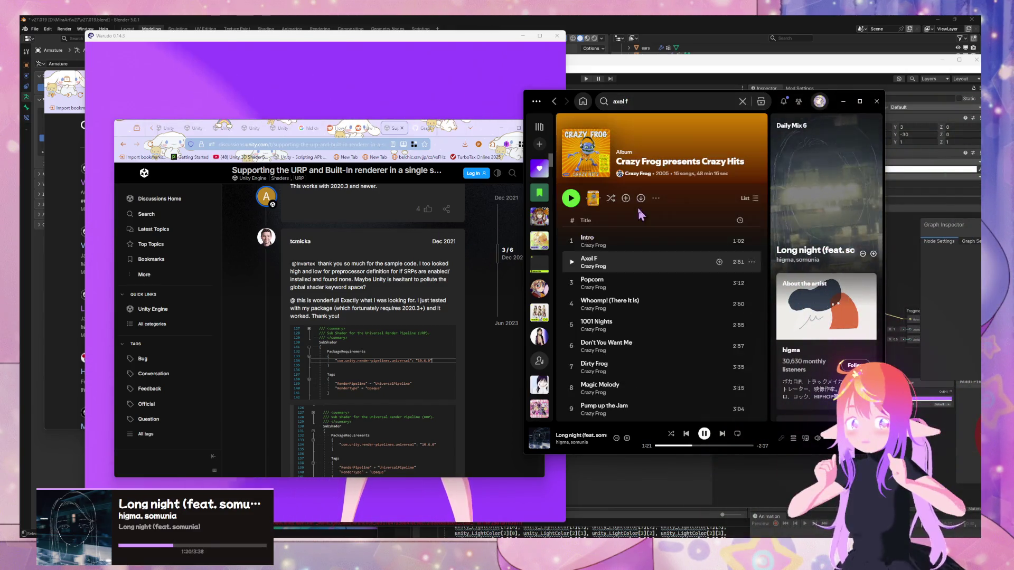
click(625, 101)
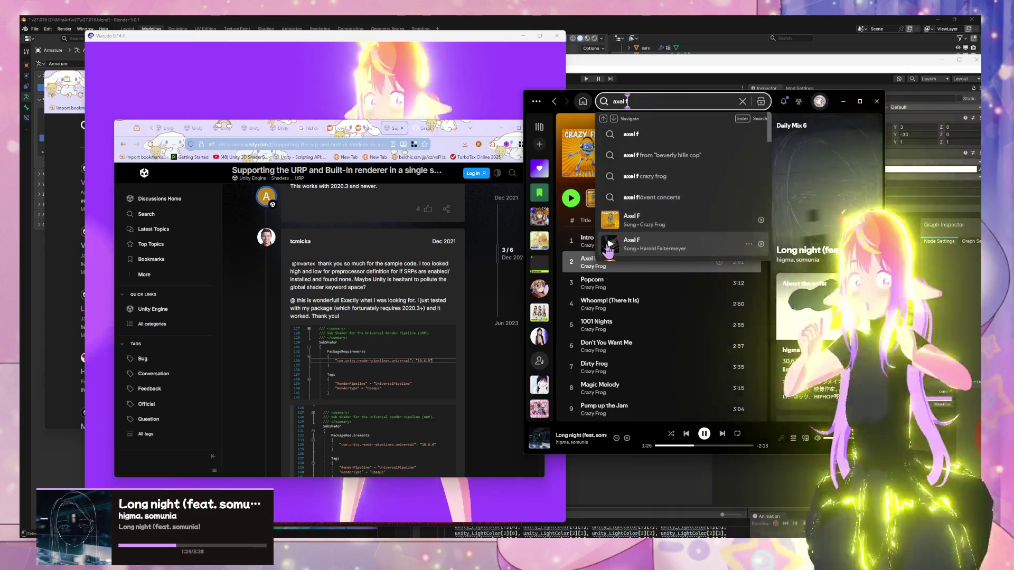
double_click(564, 262)
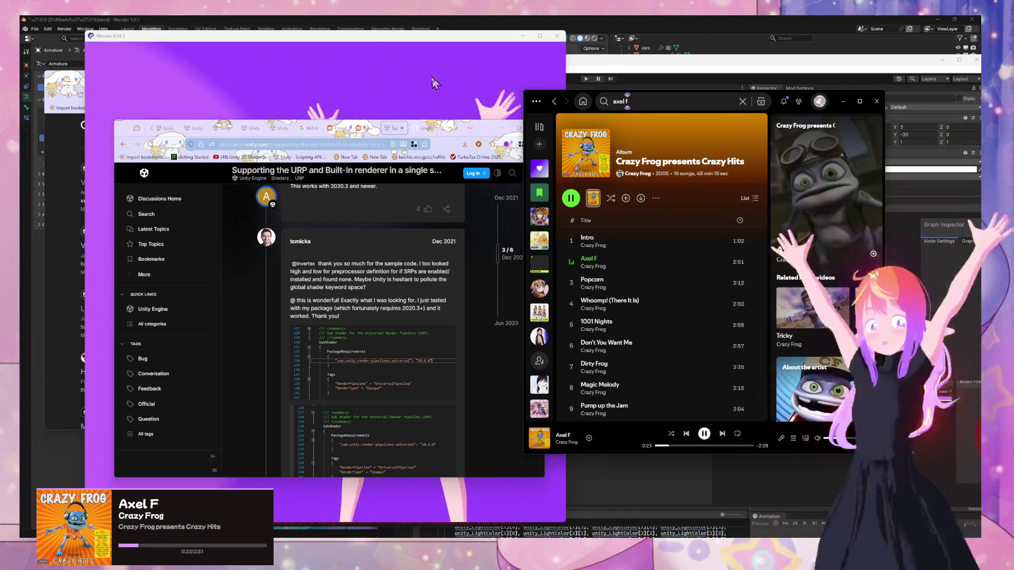
click(329, 107)
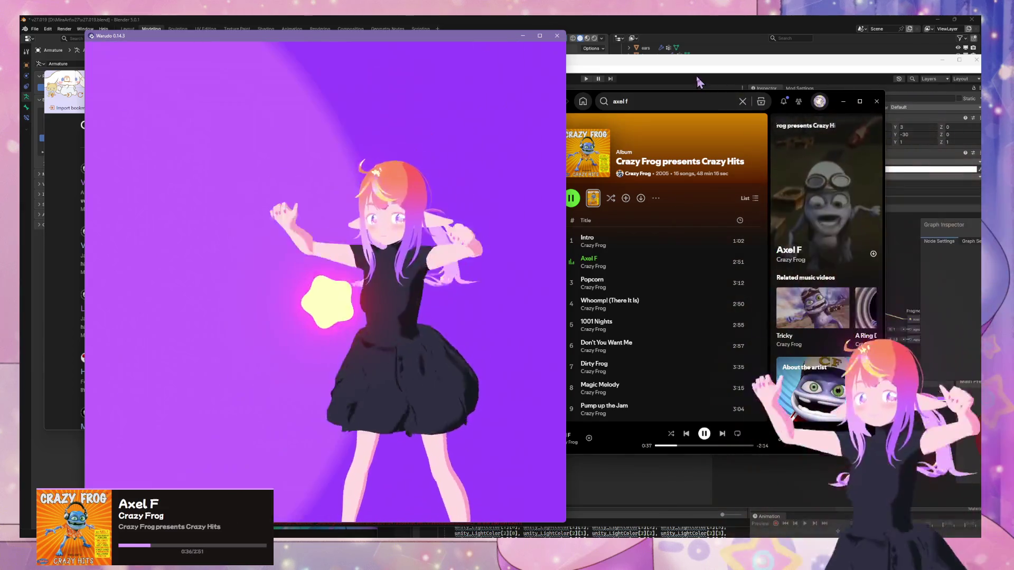
- Bring the Unity editor window in front of Warudo and Spotify
click(940, 99)
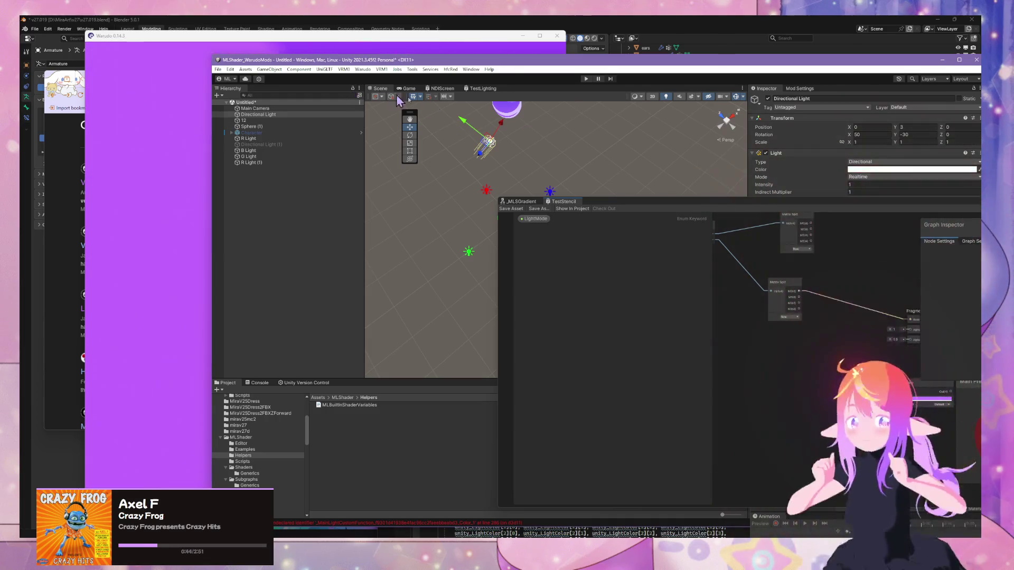
- Move R Light along Z, first to 1.03 and then out to 2.02
click(486, 192)
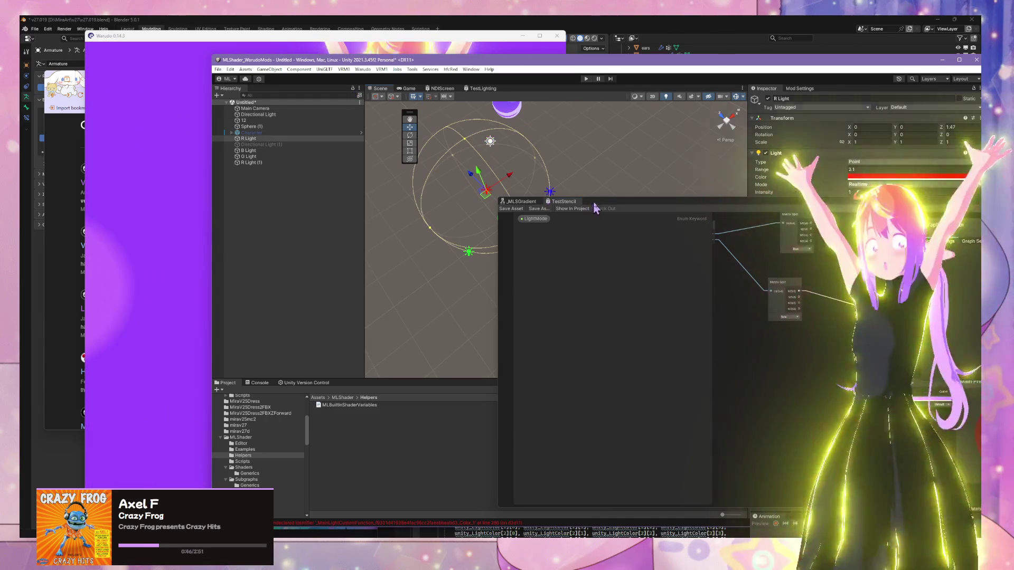
drag(612, 208, 685, 216)
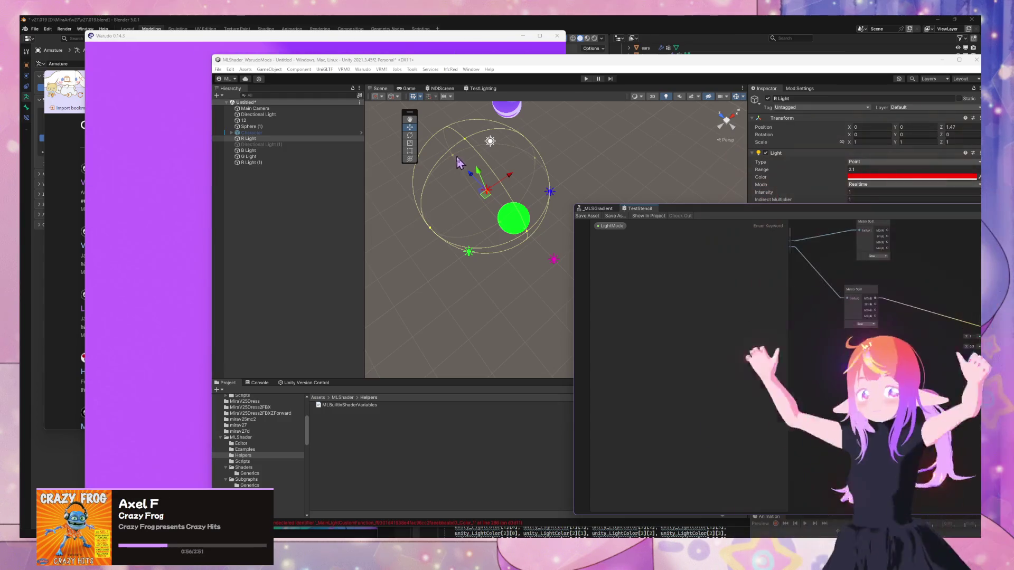
drag(471, 174, 498, 202)
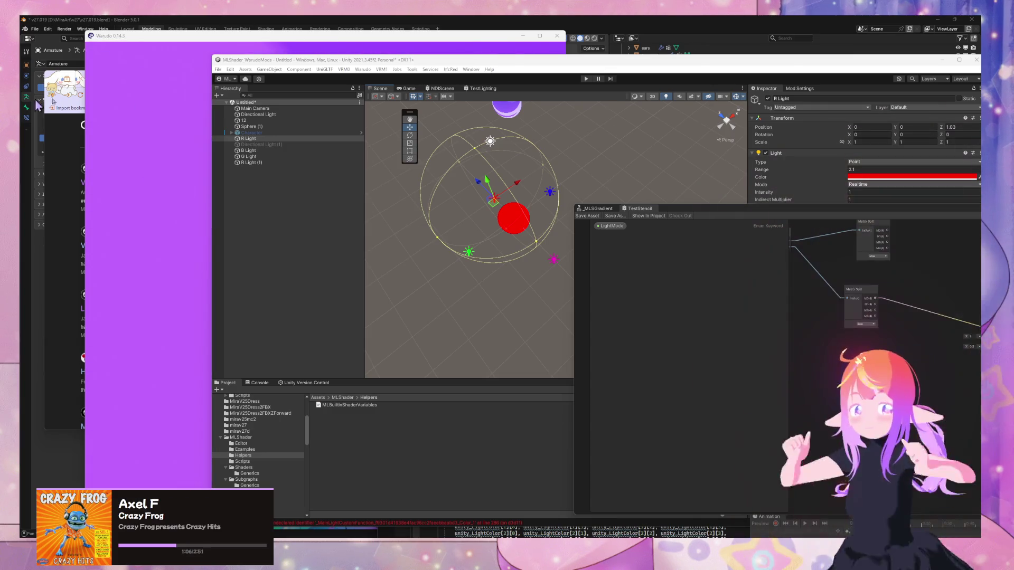
drag(478, 181, 459, 162)
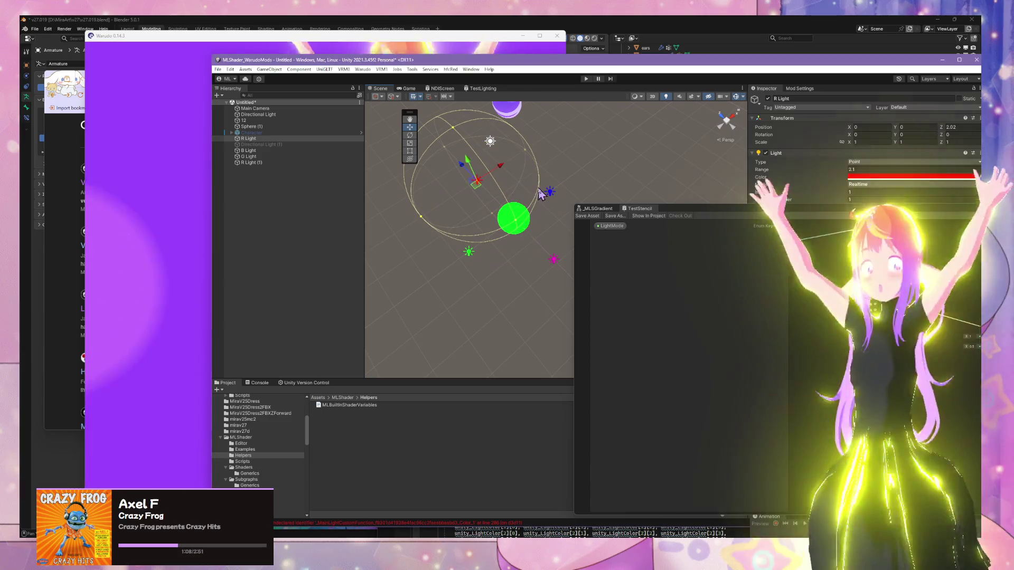
- Slide B Light out along X to 3.37, then back toward the sphere
click(549, 192)
drag(571, 182, 619, 164)
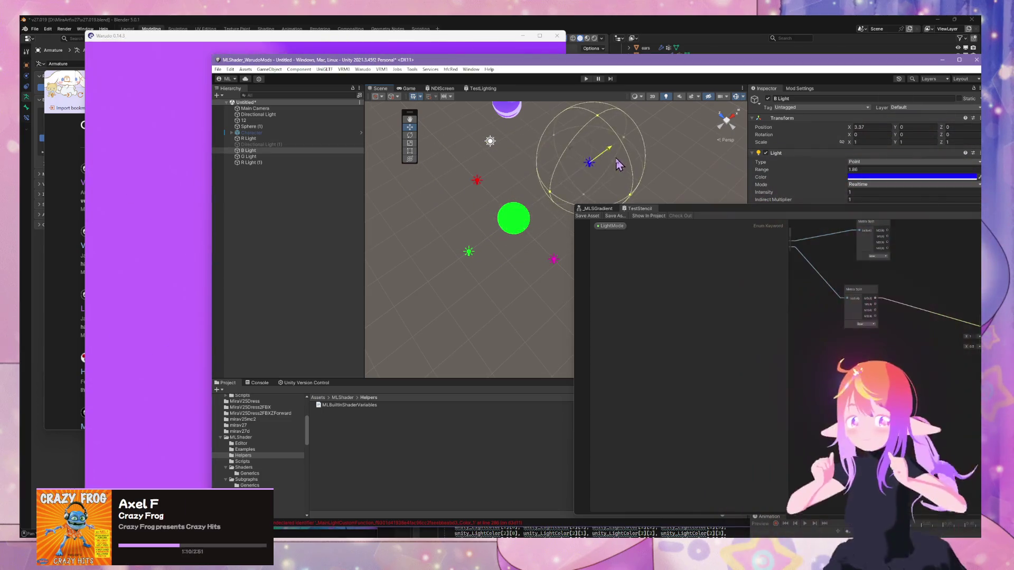
mouse_move(544, 213)
mouse_down()
mouse_move(604, 165)
mouse_move(540, 210)
mouse_move(574, 210)
mouse_move(534, 217)
mouse_move(574, 216)
mouse_up()
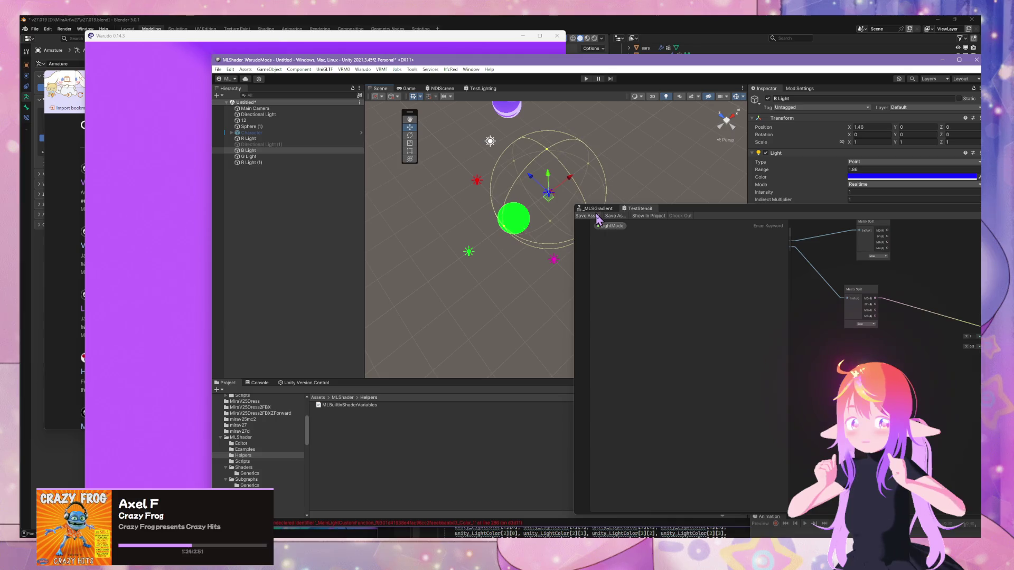
- Enlarge the Shader Graph window and lower B Light's intensity to 0.92
drag(781, 206, 781, 255)
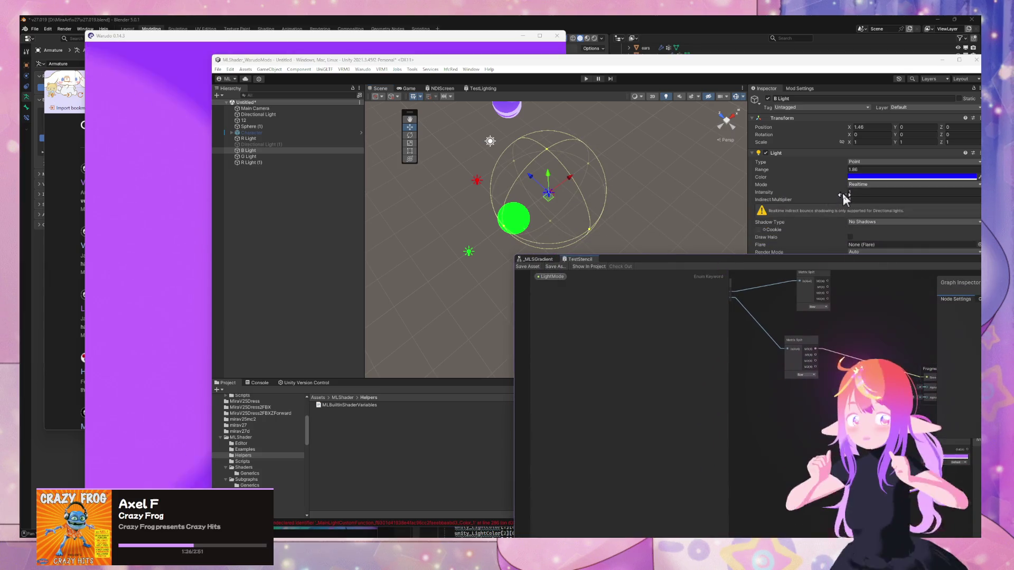
drag(843, 197, 840, 197)
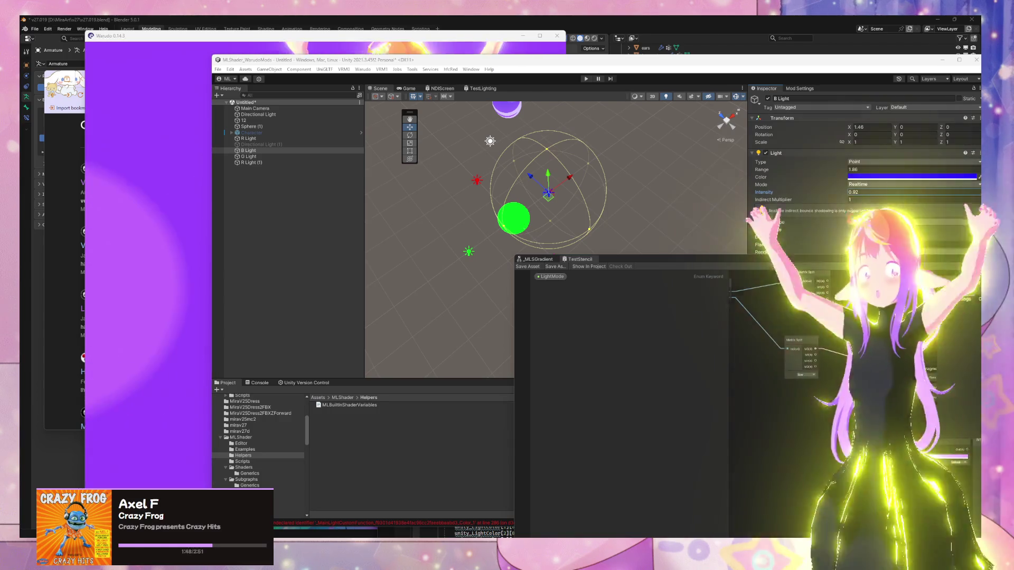
key(super+d)
key(super+d)
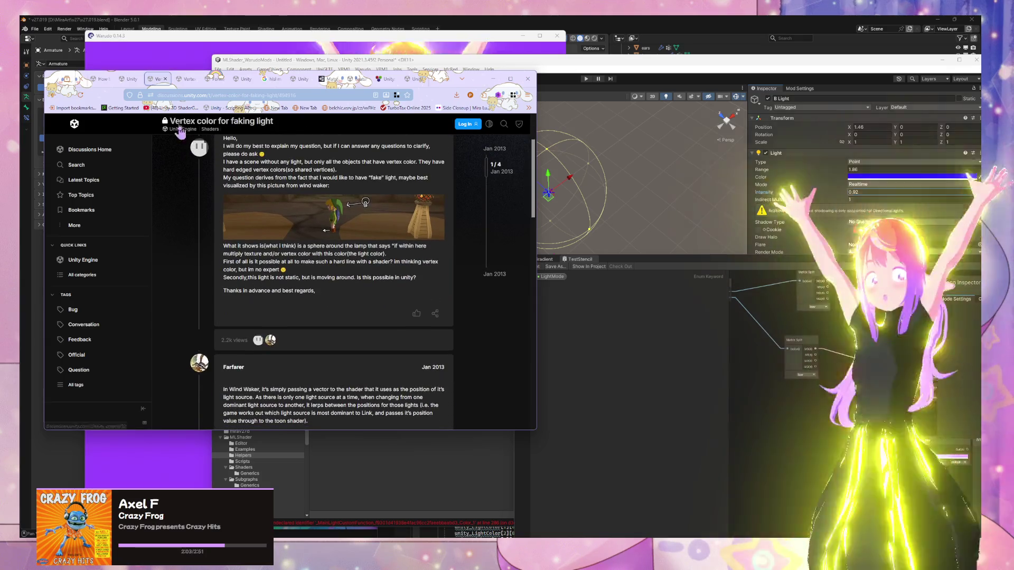
- Bring up the Google results for 'calculate light color on vertex built in unity'
scroll(255, 157, down, 4)
scroll(257, 161, down, 4)
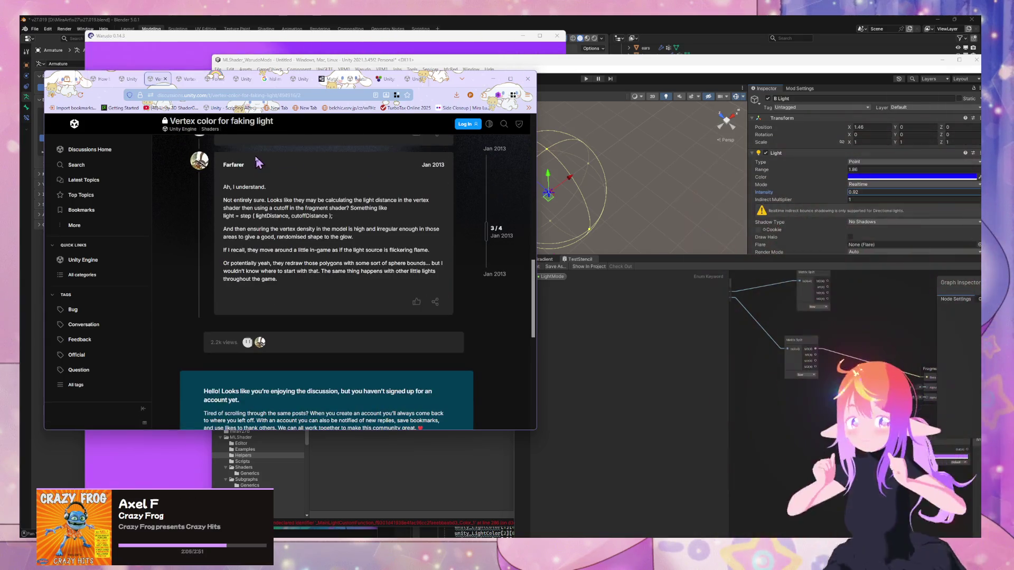
click(58, 99)
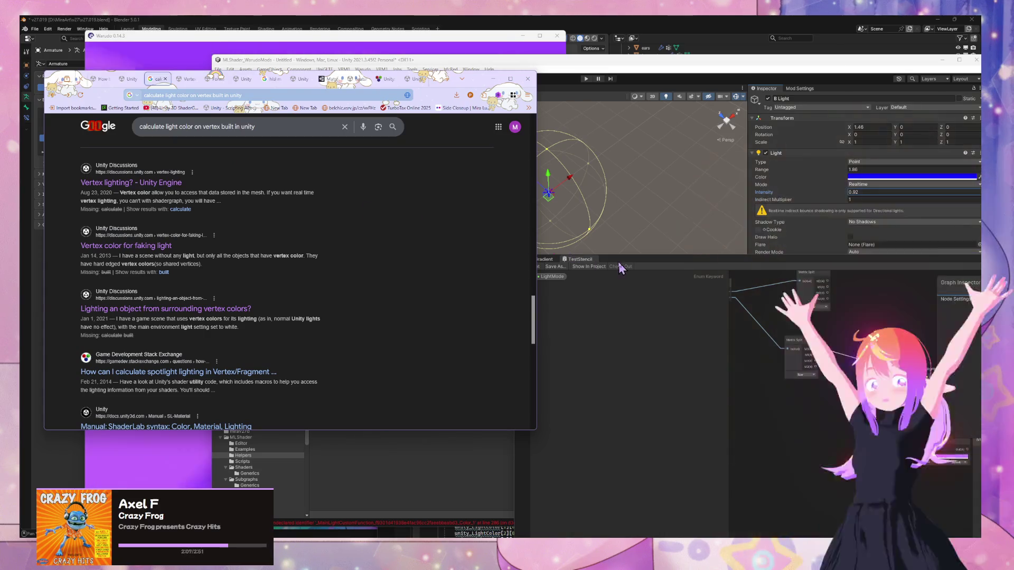
drag(619, 265, 653, 159)
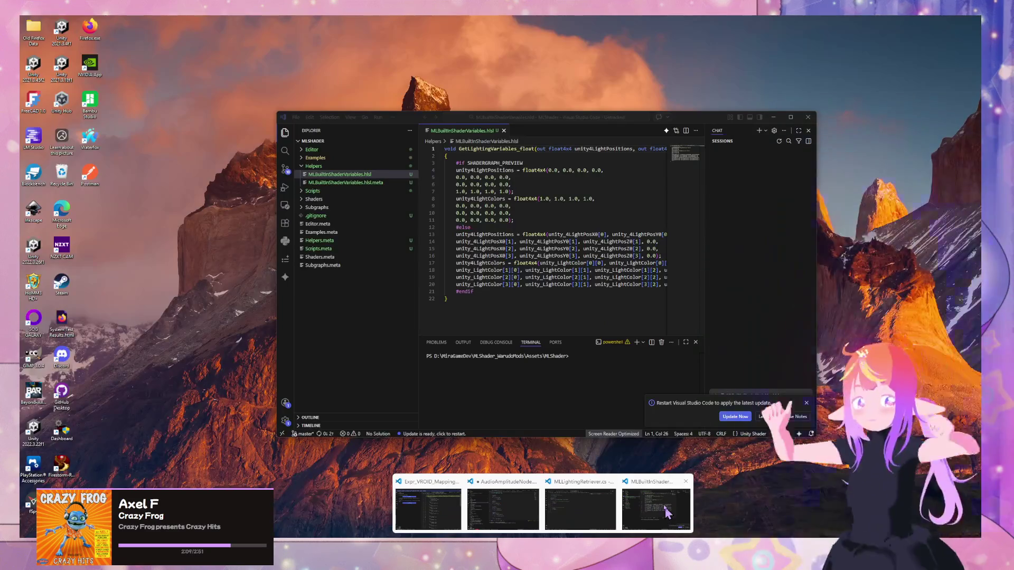
click(666, 512)
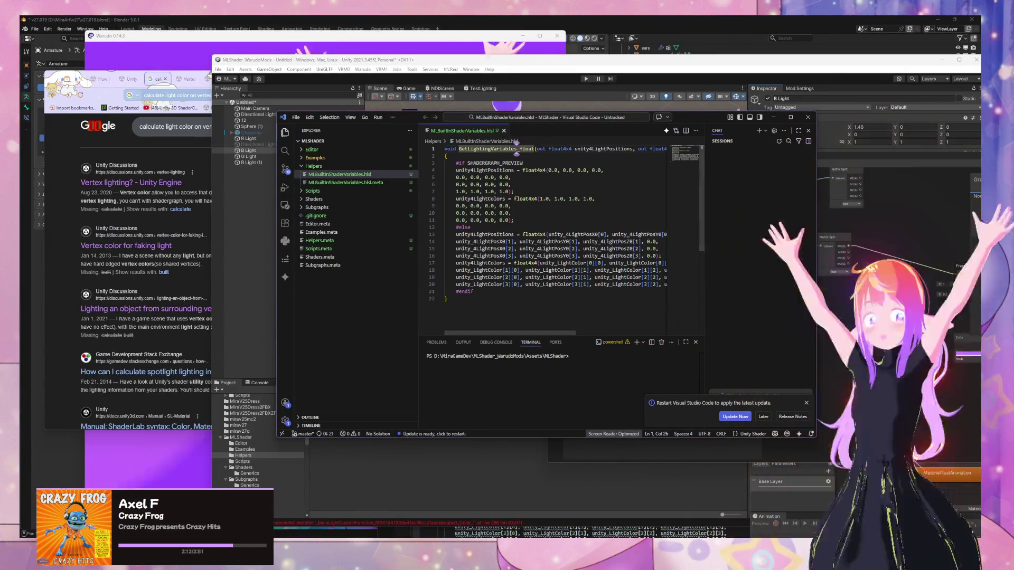
mouse_move(443, 536)
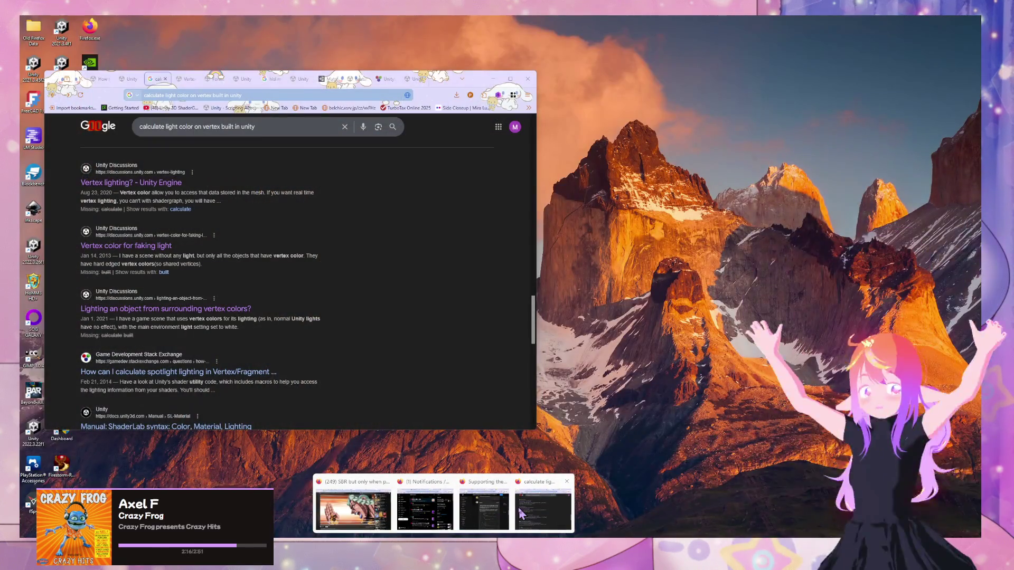
click(522, 513)
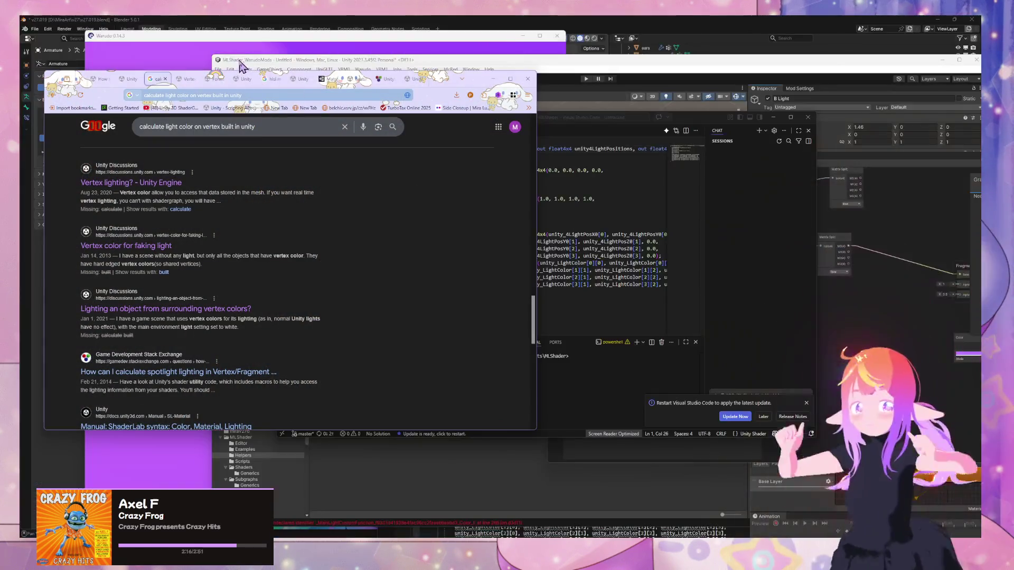
- Look through the open browser tabs, ending on the Matrix 4x4 Shader Graph docs
click(328, 79)
click(359, 78)
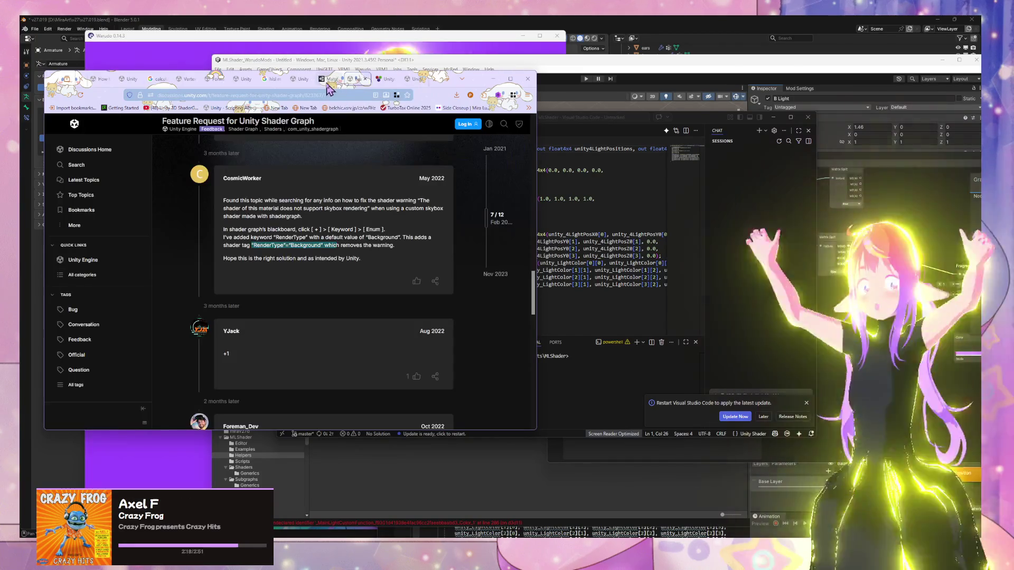
click(328, 79)
click(299, 79)
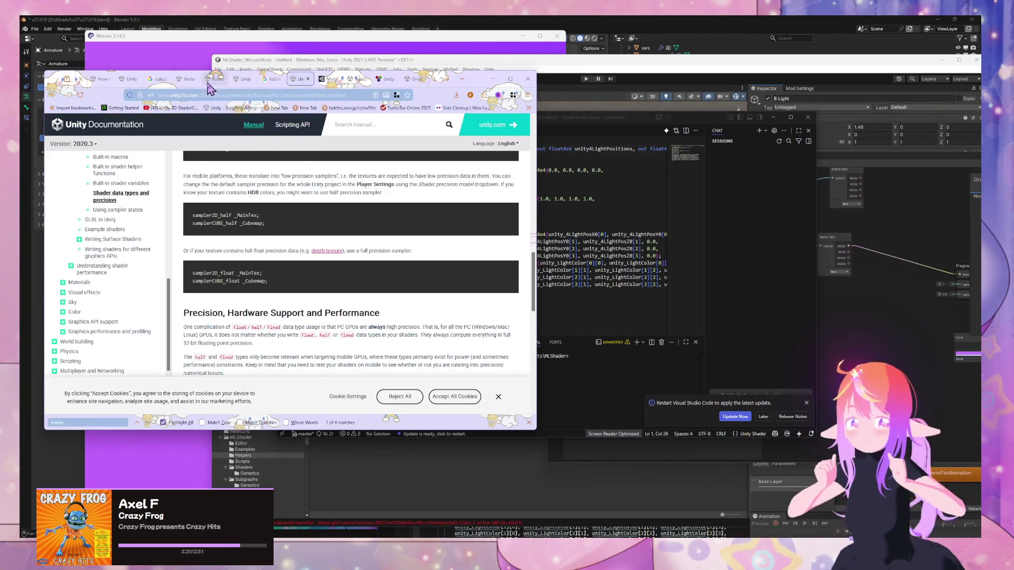
click(211, 80)
click(328, 78)
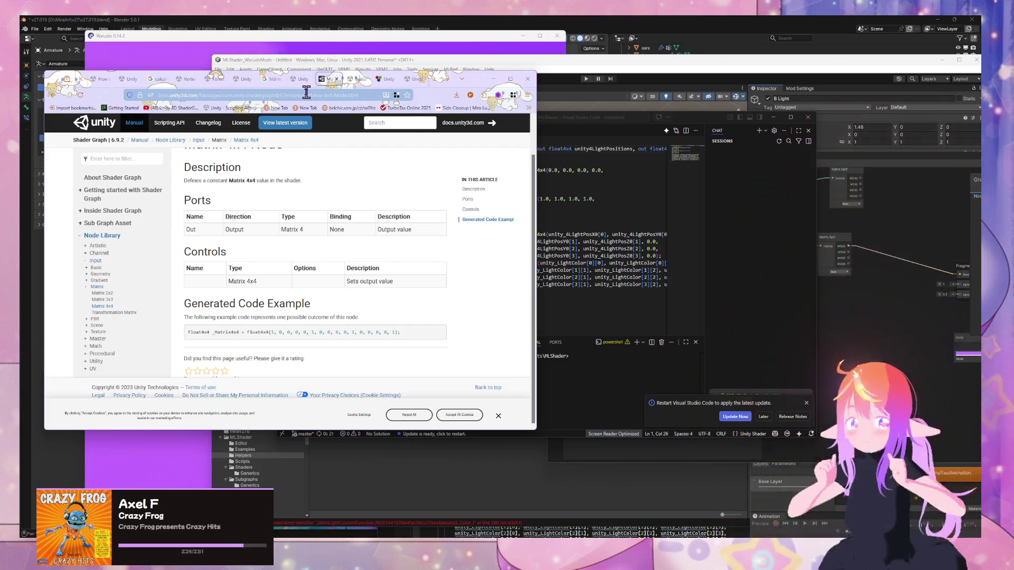
- Open the Built-in shader variables manual at Lighting, then ready Spotify's search box
click(306, 95)
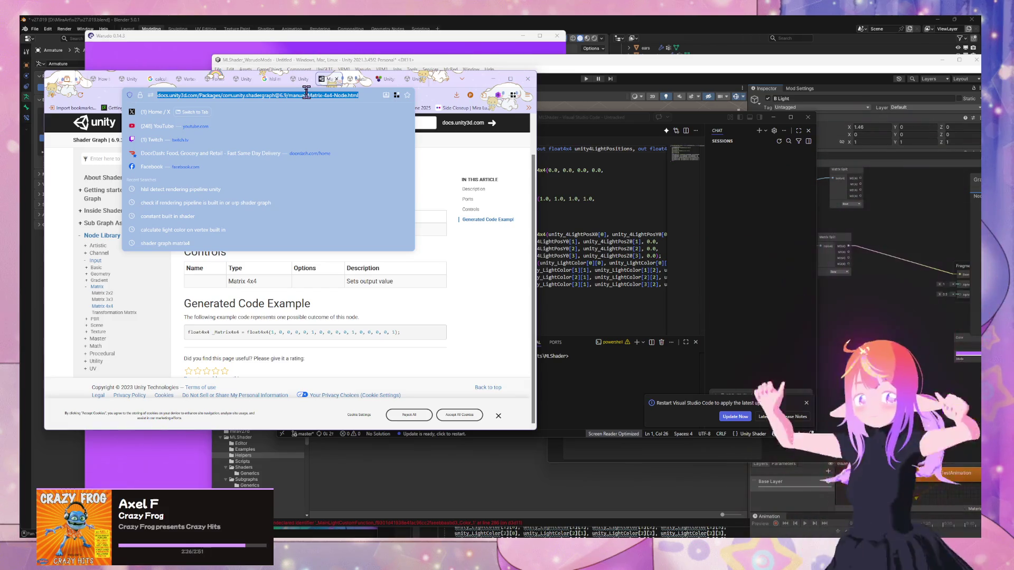
text(built in va)
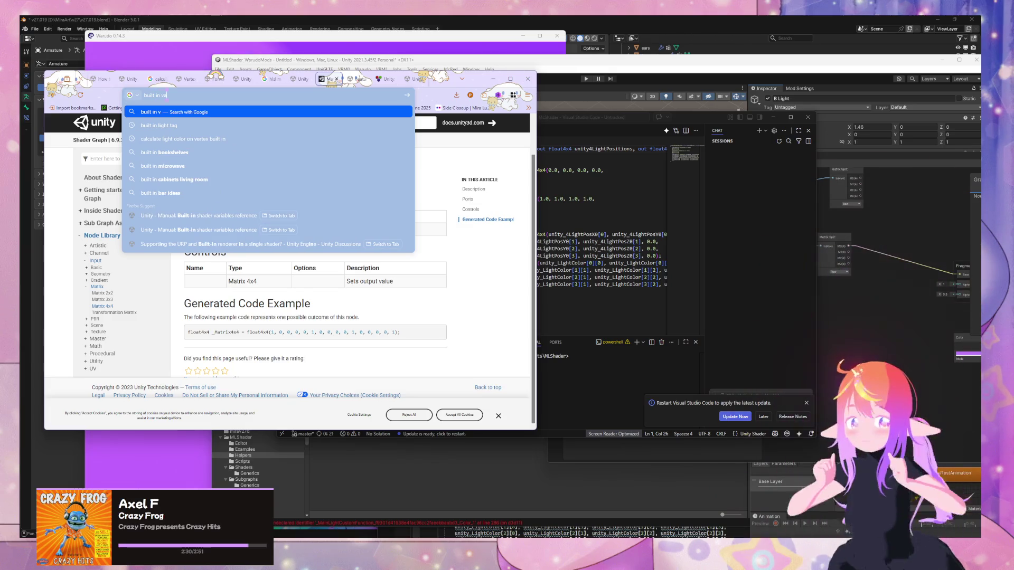
key(Down)
key(Down)
key(Down)
key(Return)
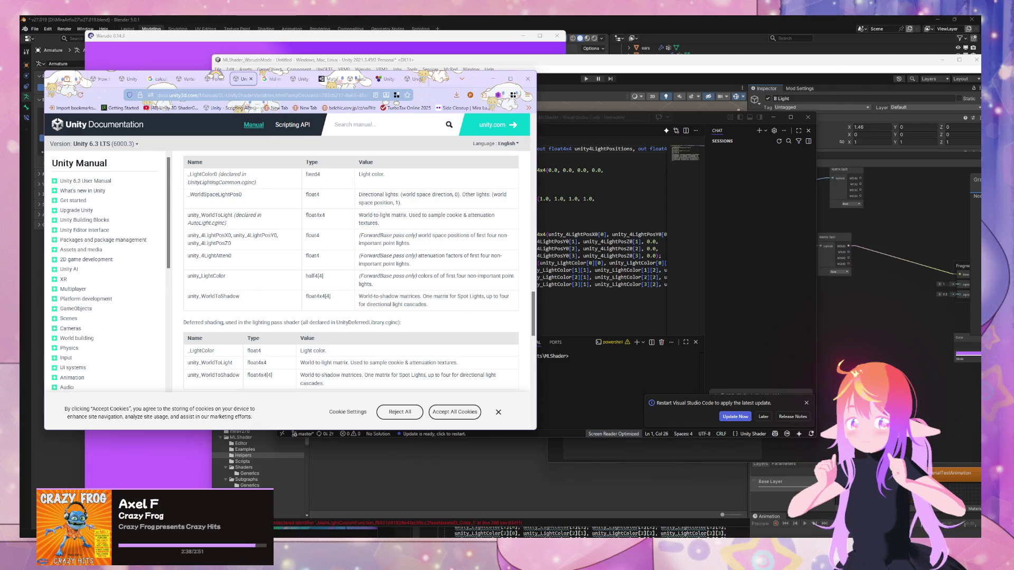
scroll(338, 261, up, 3)
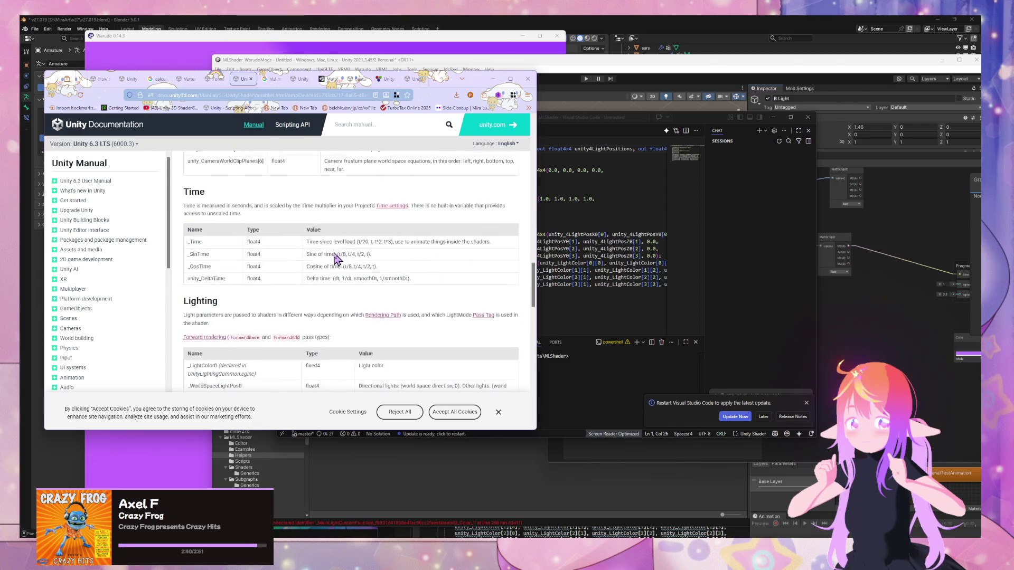
click(444, 565)
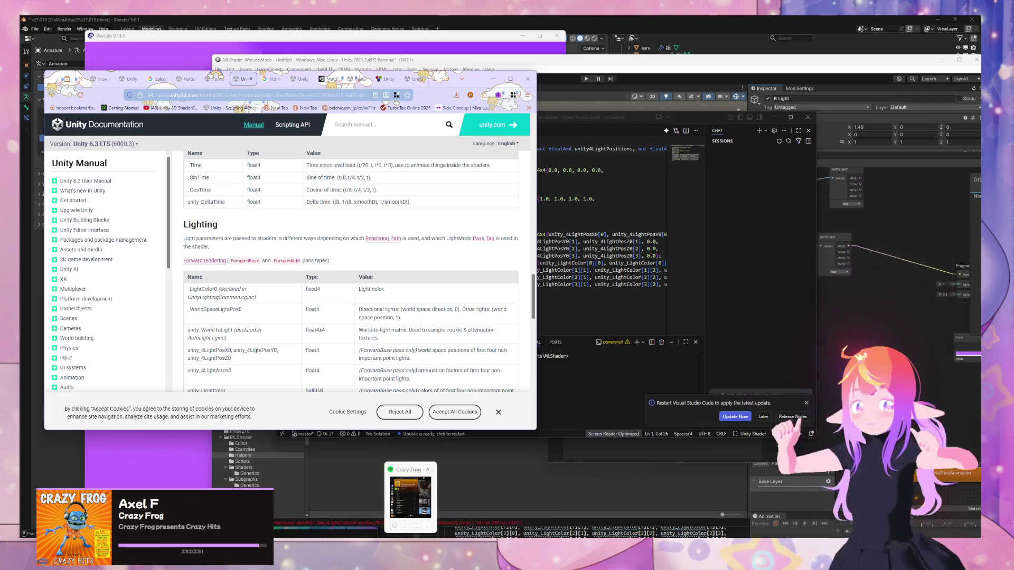
click(603, 104)
text(oila)
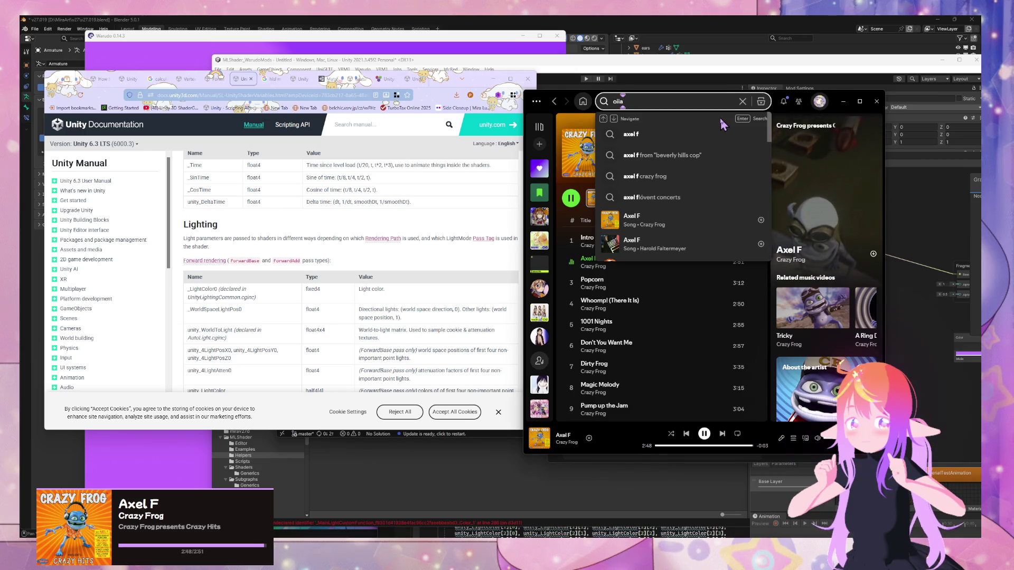
- Play 'OIIA OIIA (Spinning Cat) - Extended Mix' from the 'oiia' results, then return to the docs
key(Return)
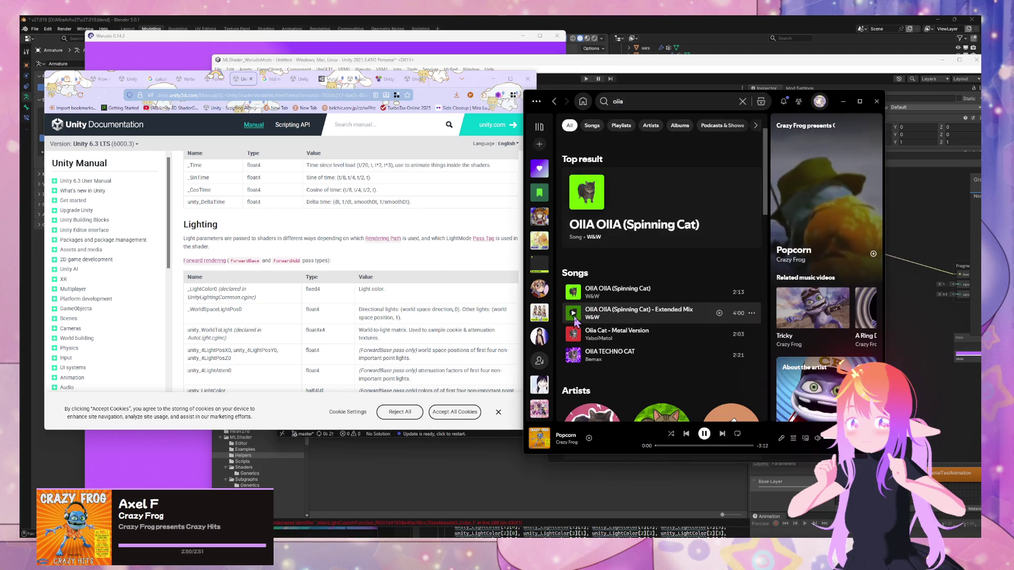
click(574, 313)
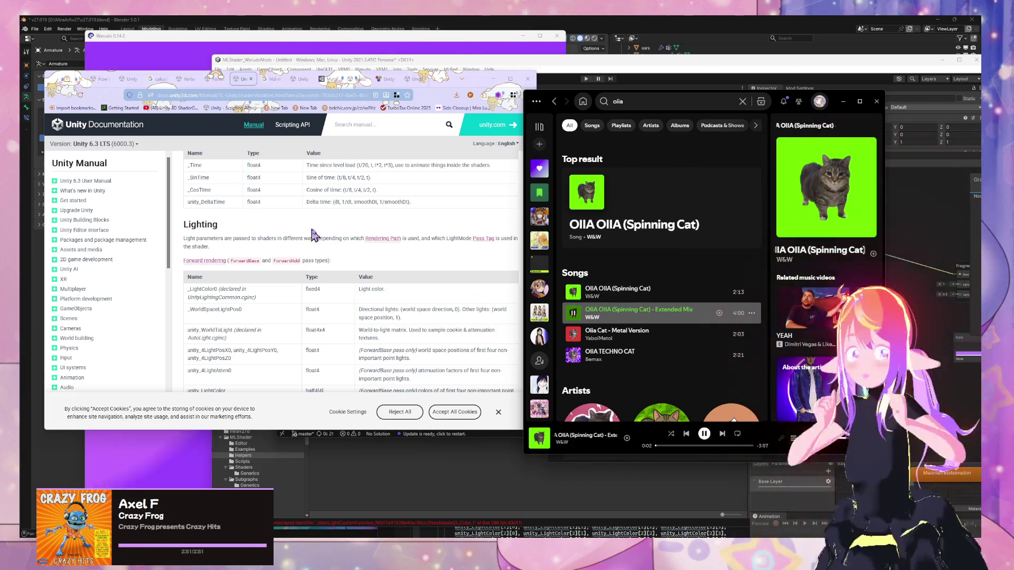
click(334, 276)
mouse_move(383, 238)
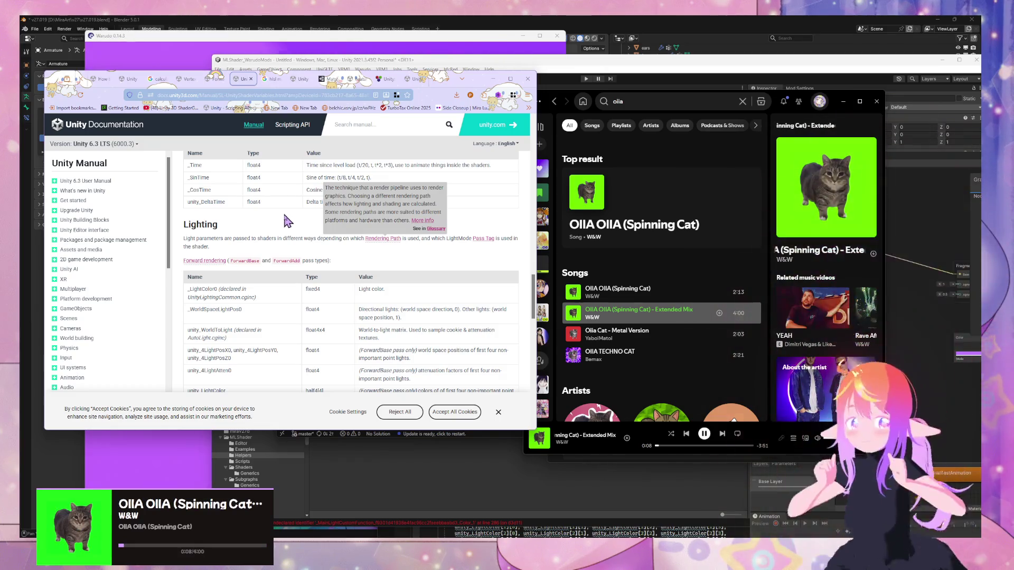
- Select 'World-to-light matrix' in the Lighting table and select the Google tab's old query
scroll(235, 272, down, 1)
double_click(234, 272)
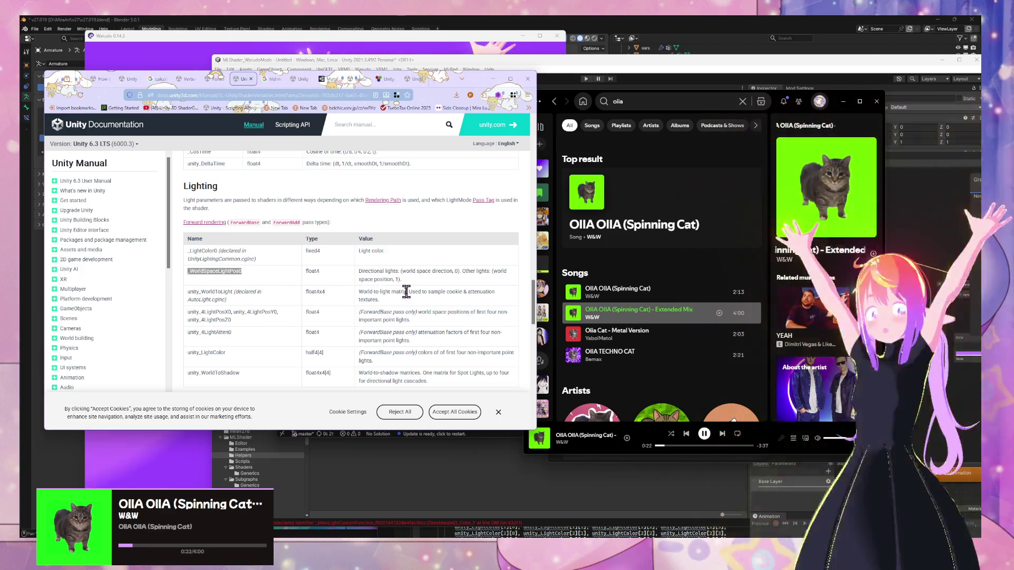
click(272, 78)
click(256, 96)
- Search Google for 'World-to-light matrix' and expand the AI Overview answer
text(World-to-light matrix)
key(Return)
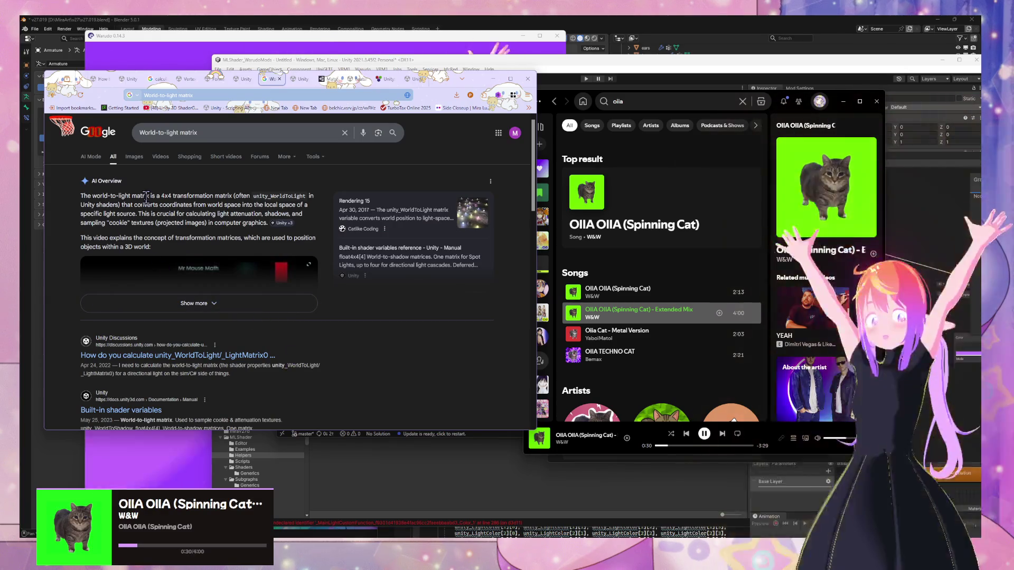
drag(183, 205, 259, 222)
scroll(244, 238, down, 2)
click(244, 227)
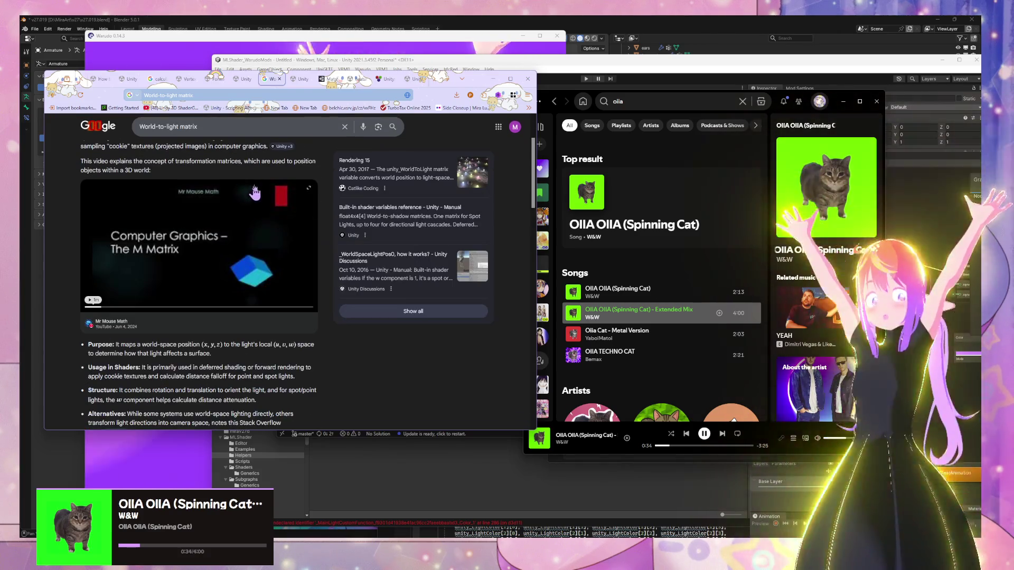
scroll(243, 221, down, 3)
scroll(242, 159, up, 5)
- Refine the query to 'World-to-light matrix unity' and skim the Unity forum thread
click(216, 133)
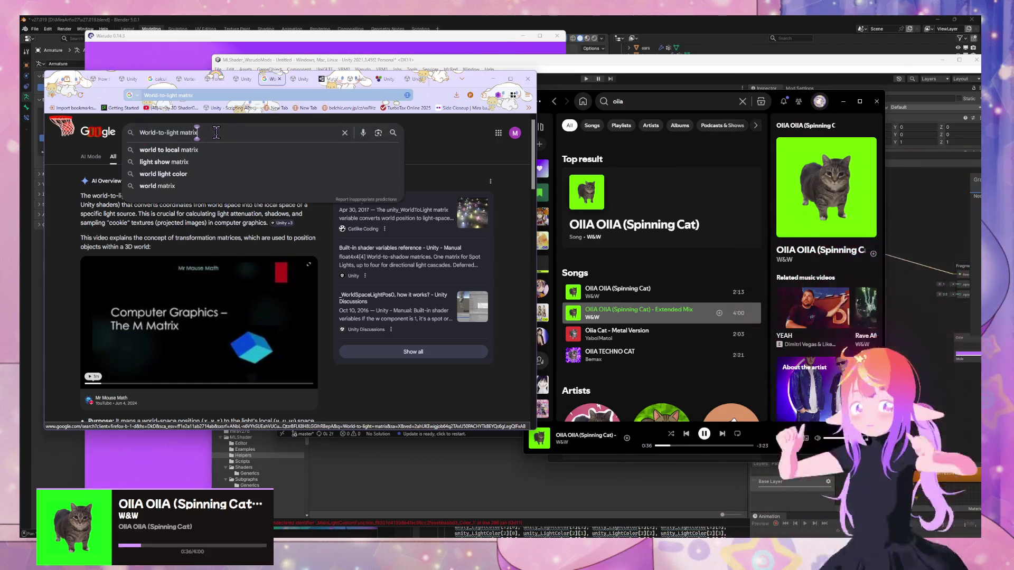
text( unity)
key(Return)
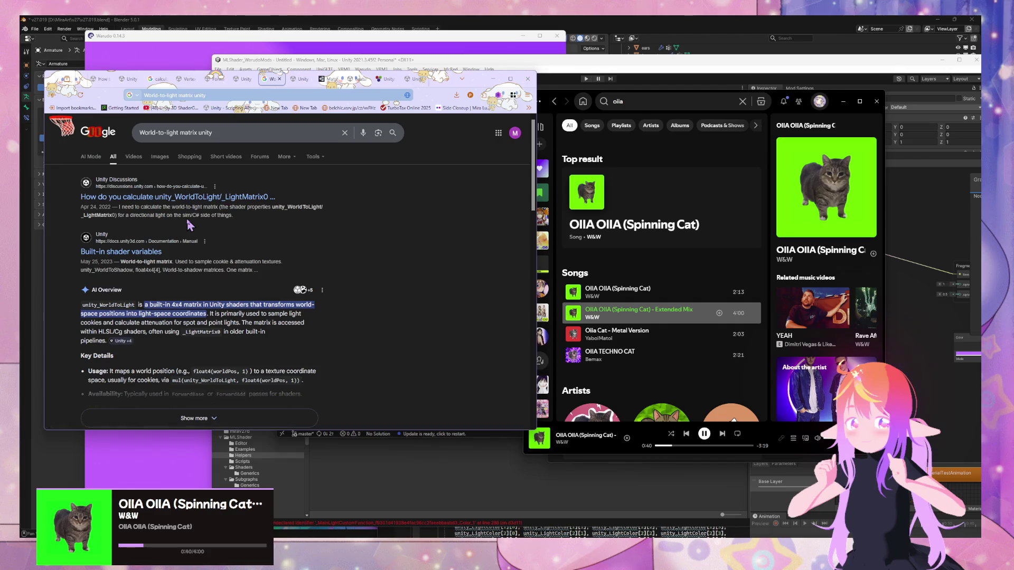
scroll(185, 217, down, 3)
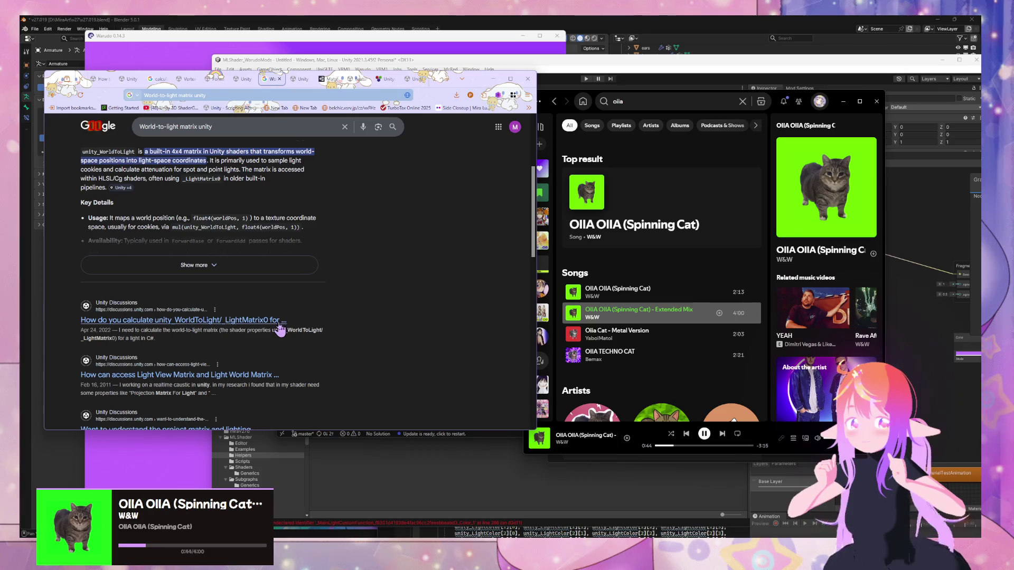
scroll(294, 305, down, 2)
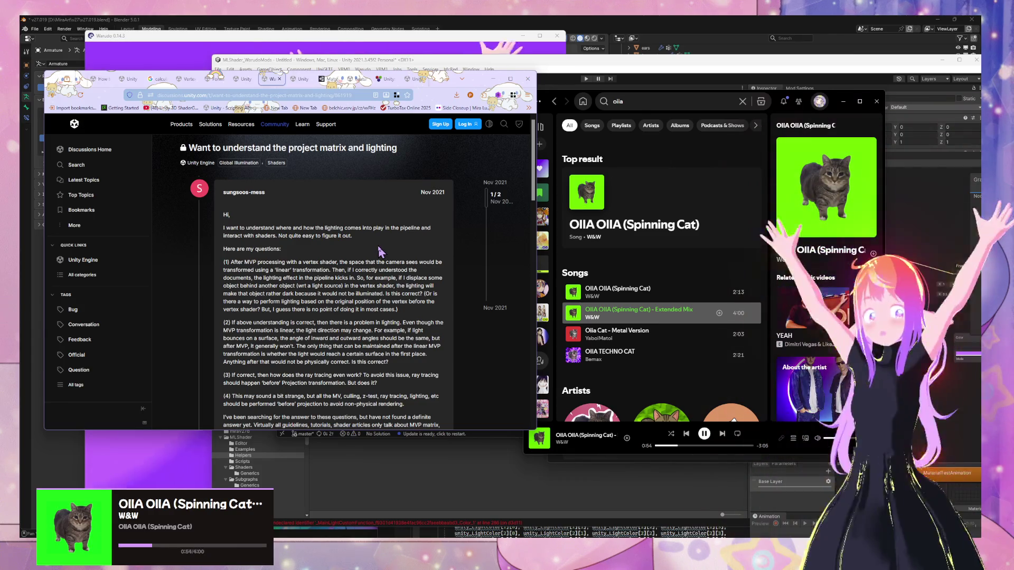
scroll(378, 251, down, 5)
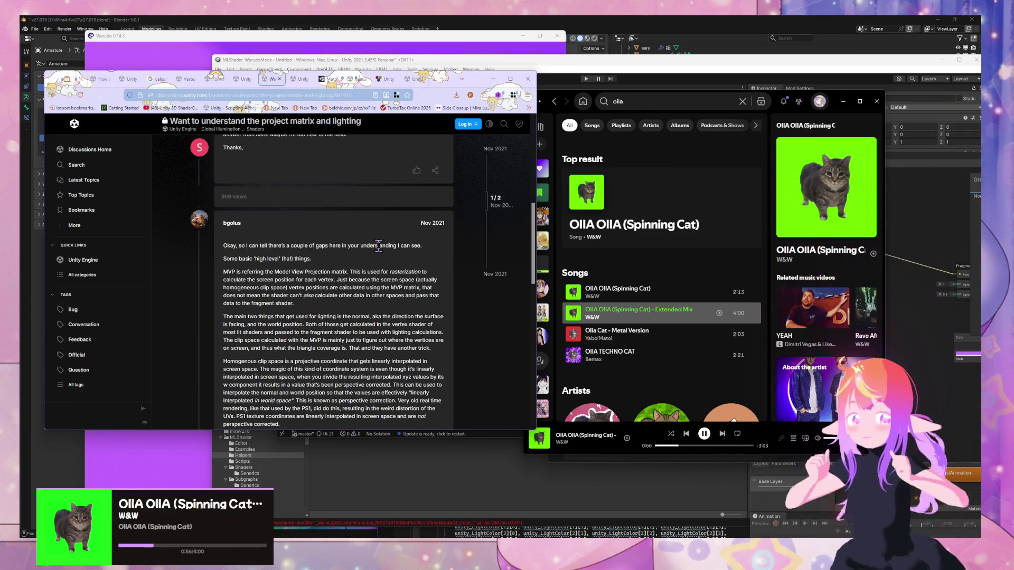
scroll(378, 245, down, 3)
scroll(379, 248, up, 10)
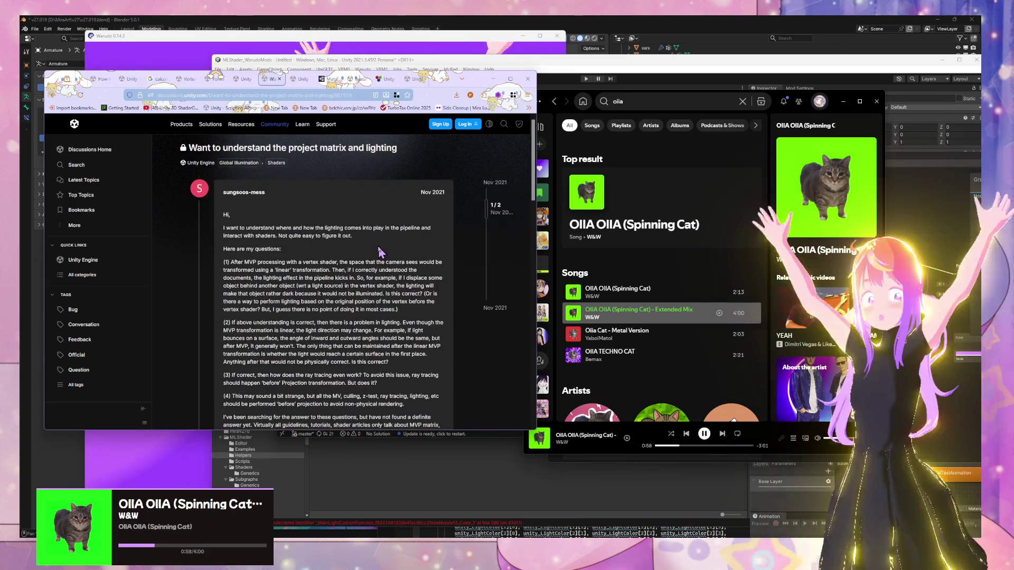
key(alt+Left)
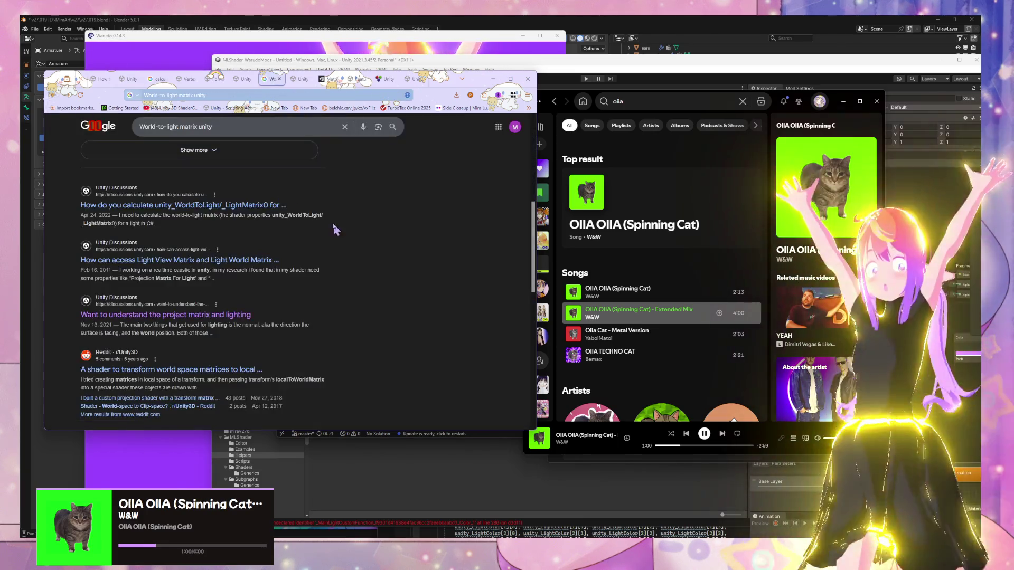
scroll(317, 264, down, 1)
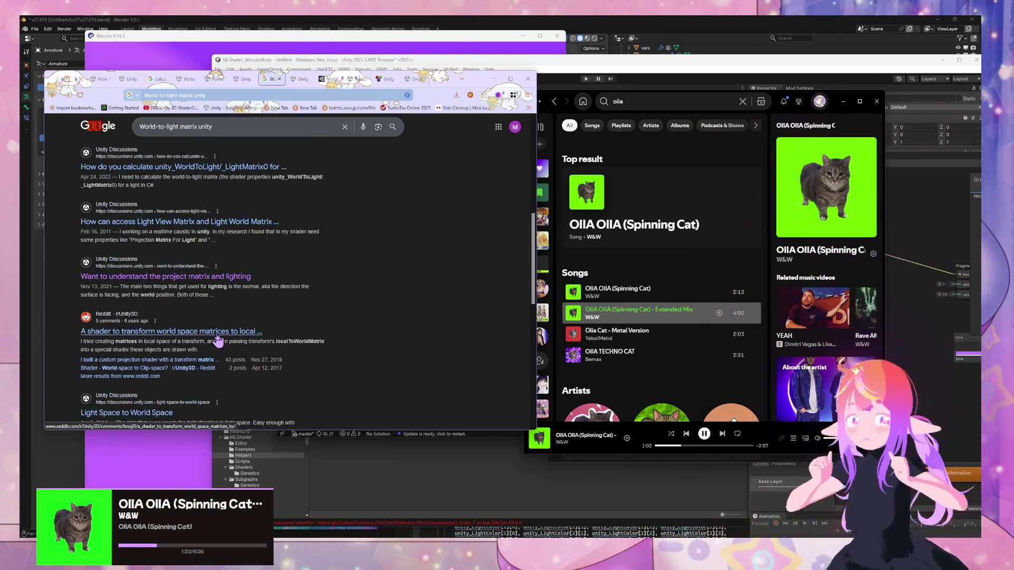
scroll(281, 306, down, 2)
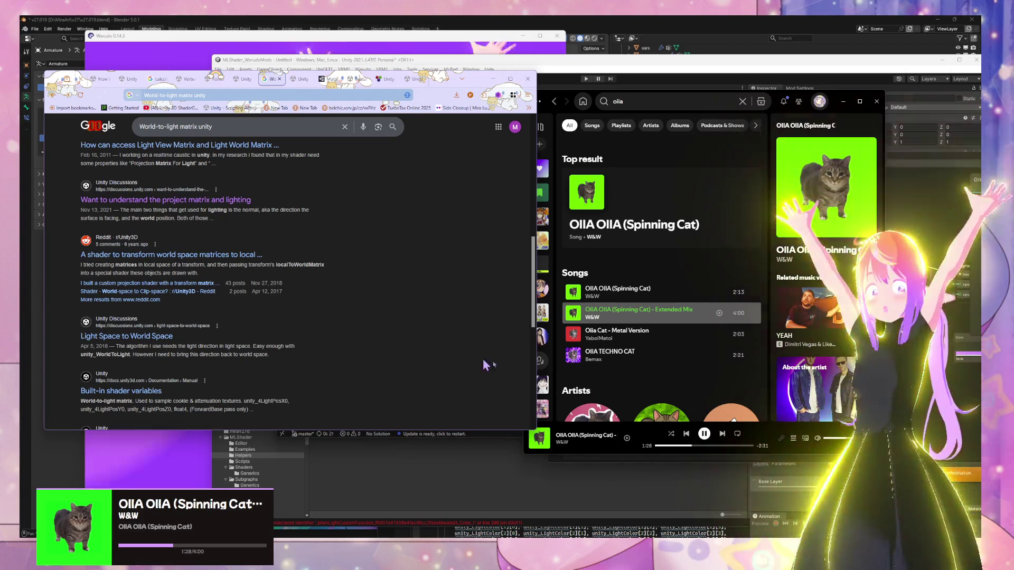
key(alt+Tab)
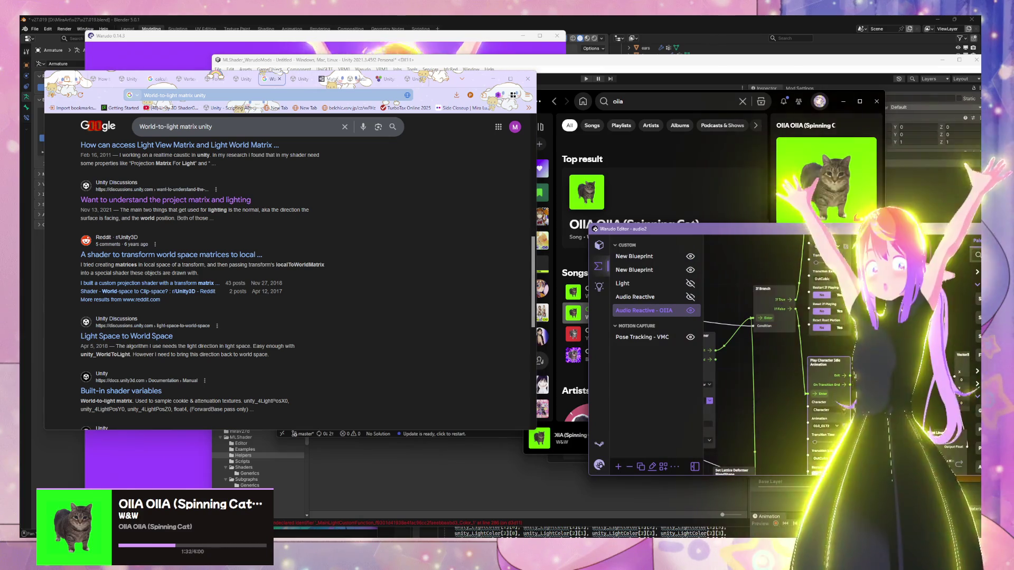
drag(780, 305, 675, 237)
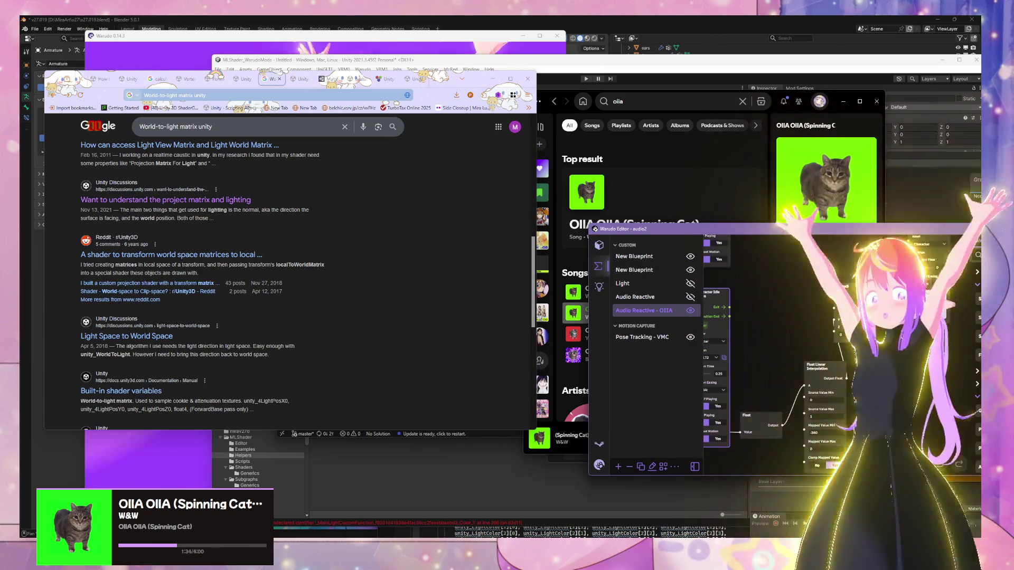
drag(708, 475, 729, 333)
mouse_move(732, 384)
mouse_down()
mouse_move(784, 433)
mouse_move(897, 383)
mouse_move(916, 398)
mouse_up()
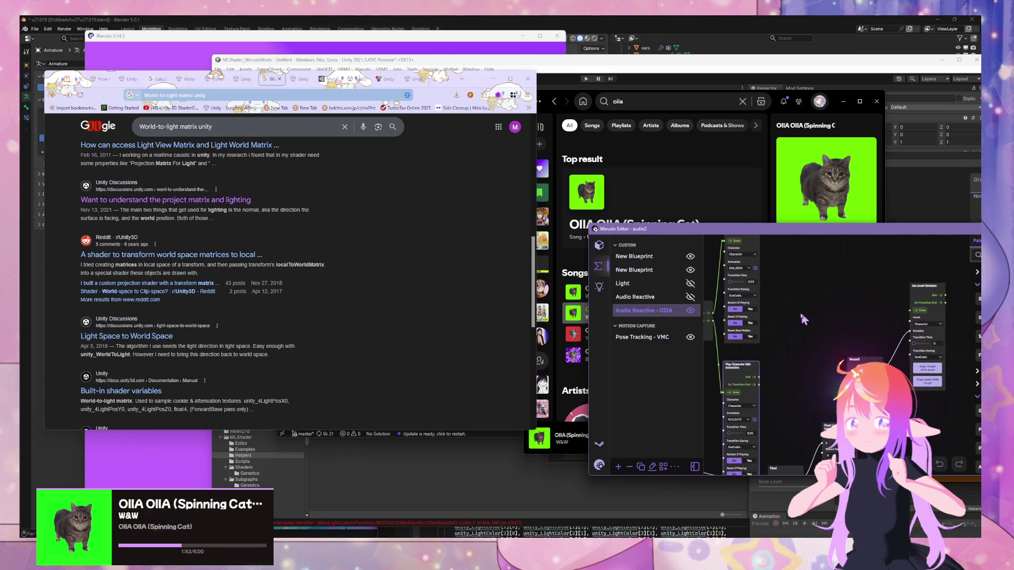
mouse_move(811, 294)
mouse_down()
mouse_move(797, 336)
mouse_move(775, 312)
mouse_move(790, 351)
mouse_move(846, 323)
mouse_move(768, 301)
mouse_up()
scroll(845, 323, up, 1)
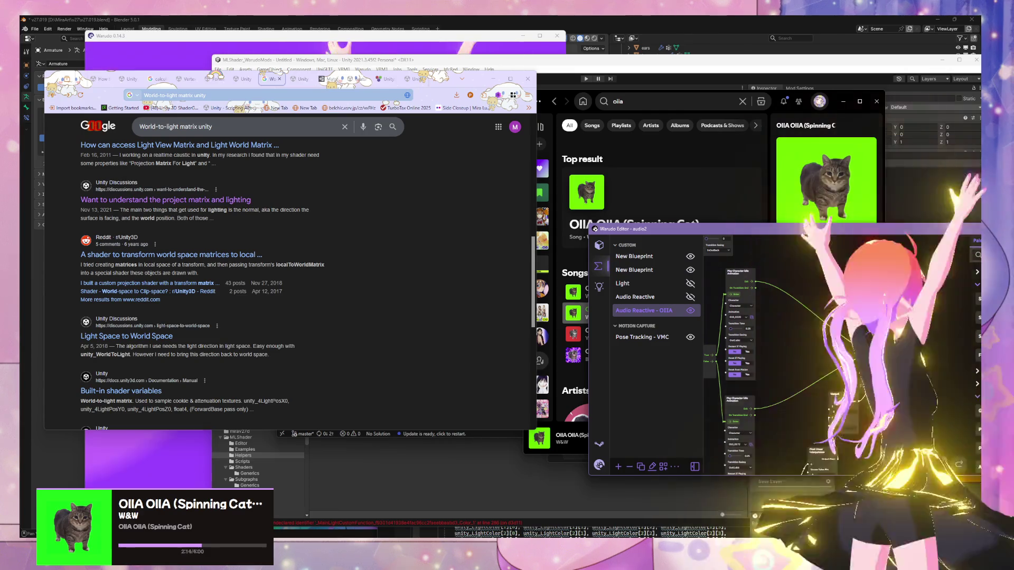
scroll(818, 319, down, 2)
scroll(818, 318, down, 2)
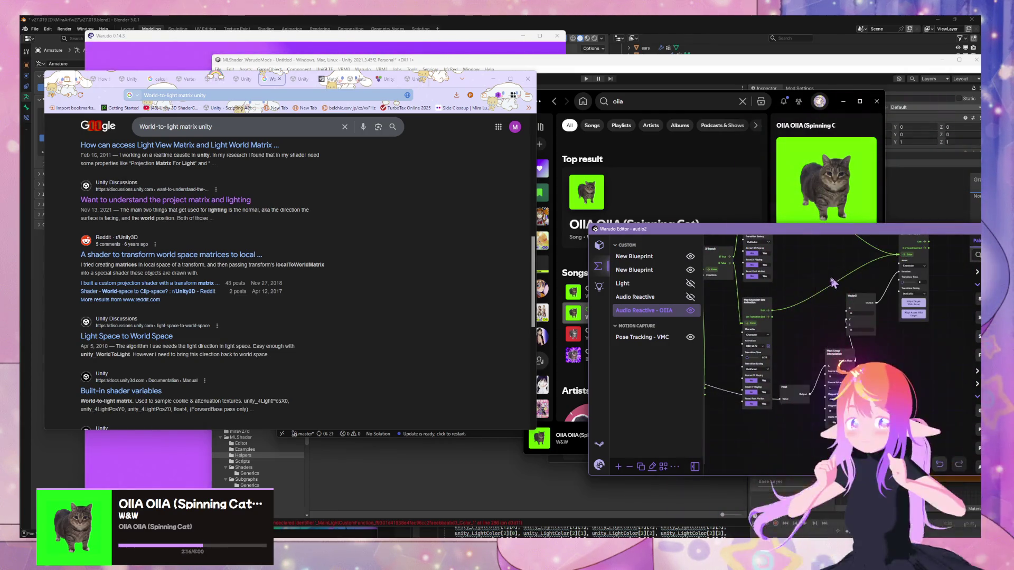
scroll(798, 323, up, 2)
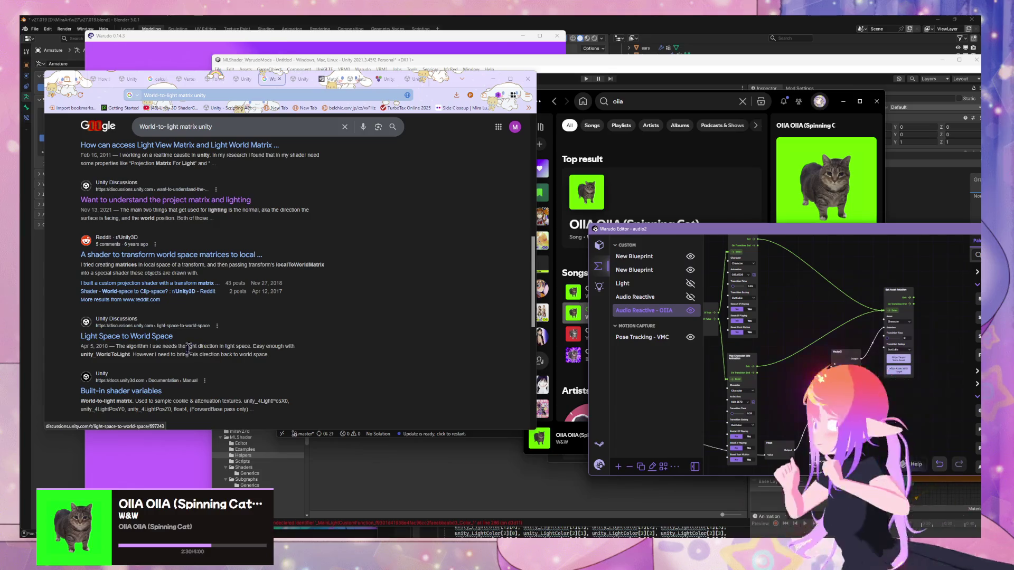
click(158, 336)
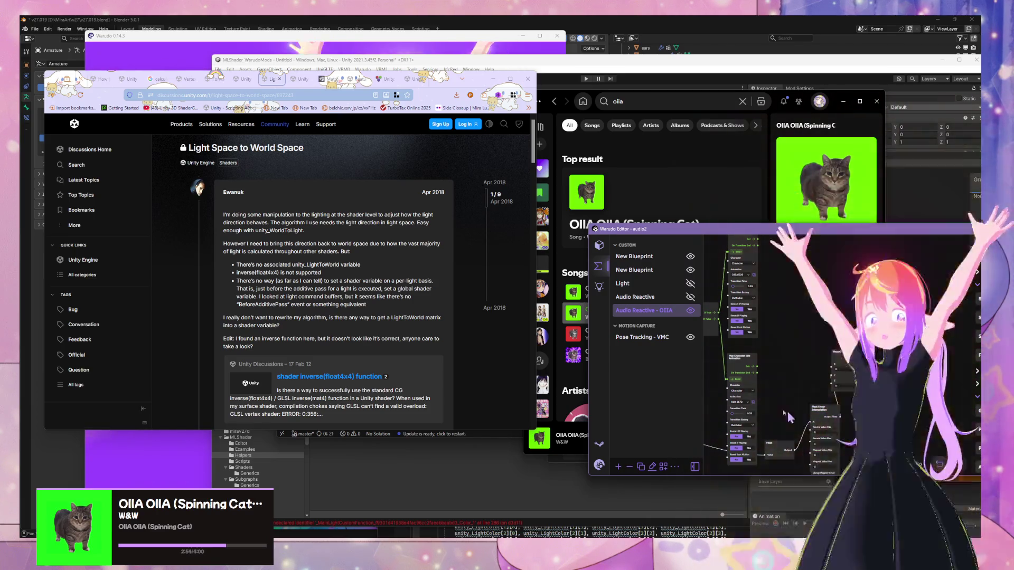
- Scroll through the Light Space to World Space thread and compare it with the Manual's lighting table
scroll(363, 323, down, 3)
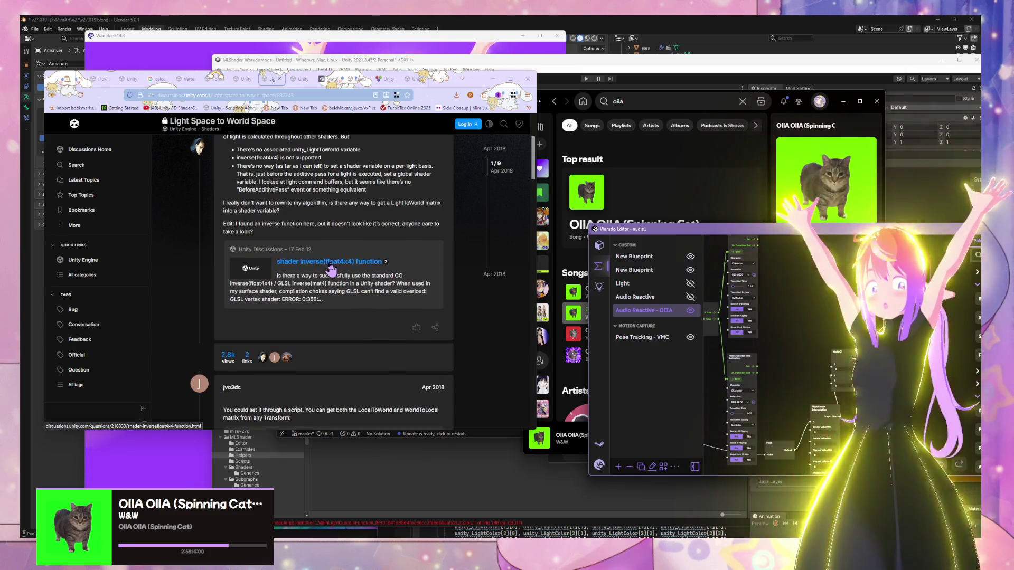
scroll(331, 267, down, 4)
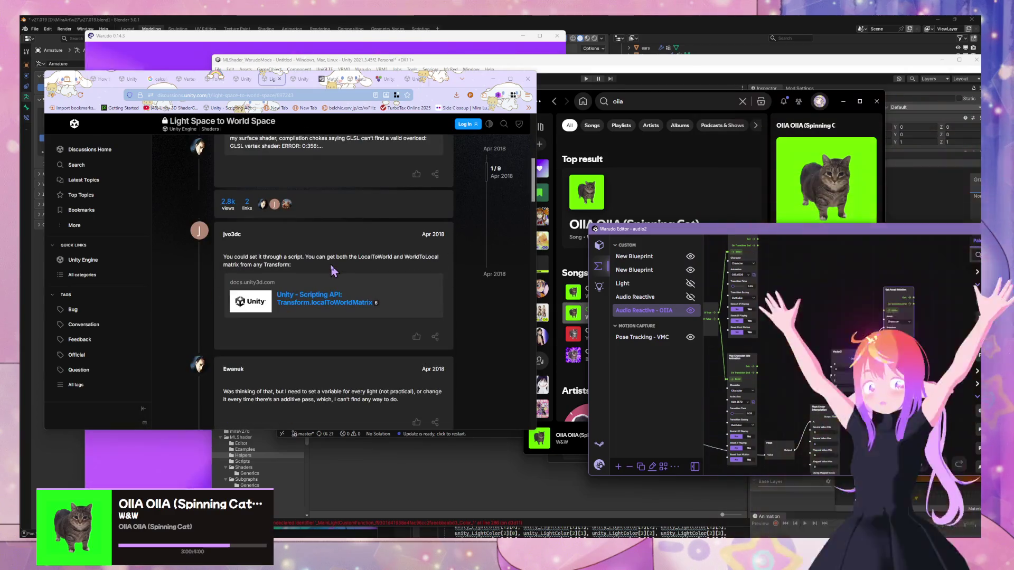
scroll(330, 263, up, 7)
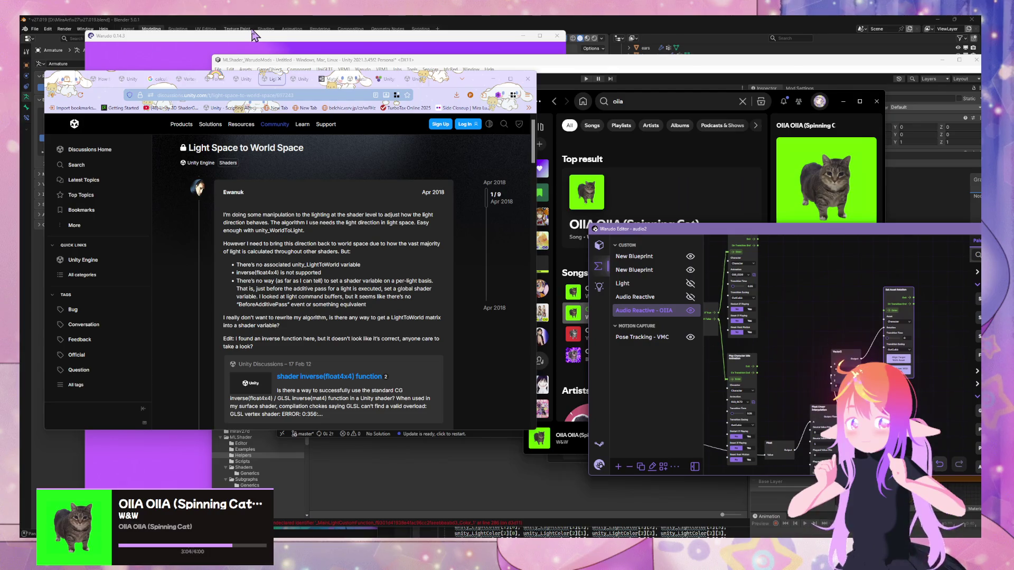
click(238, 79)
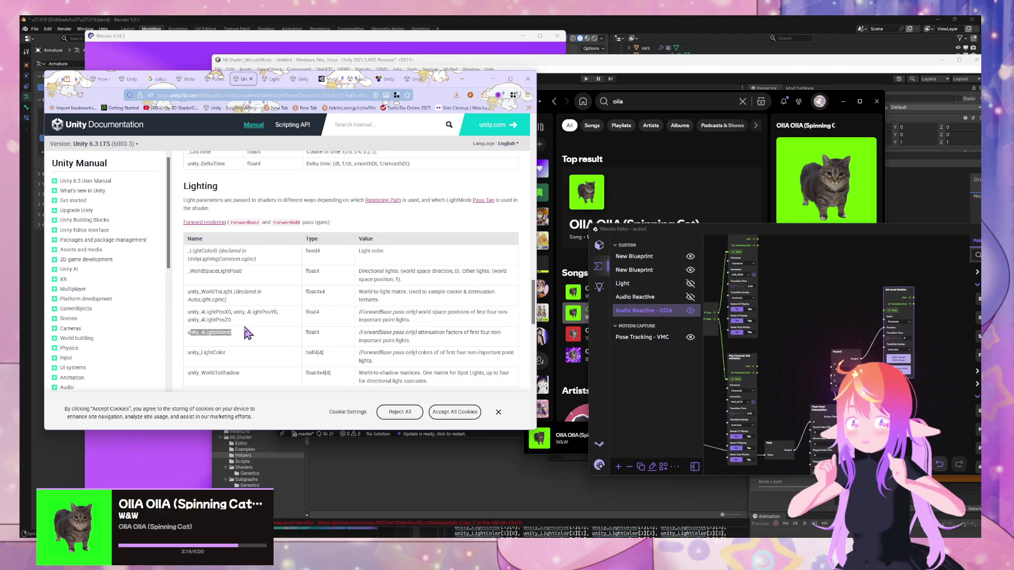
click(272, 78)
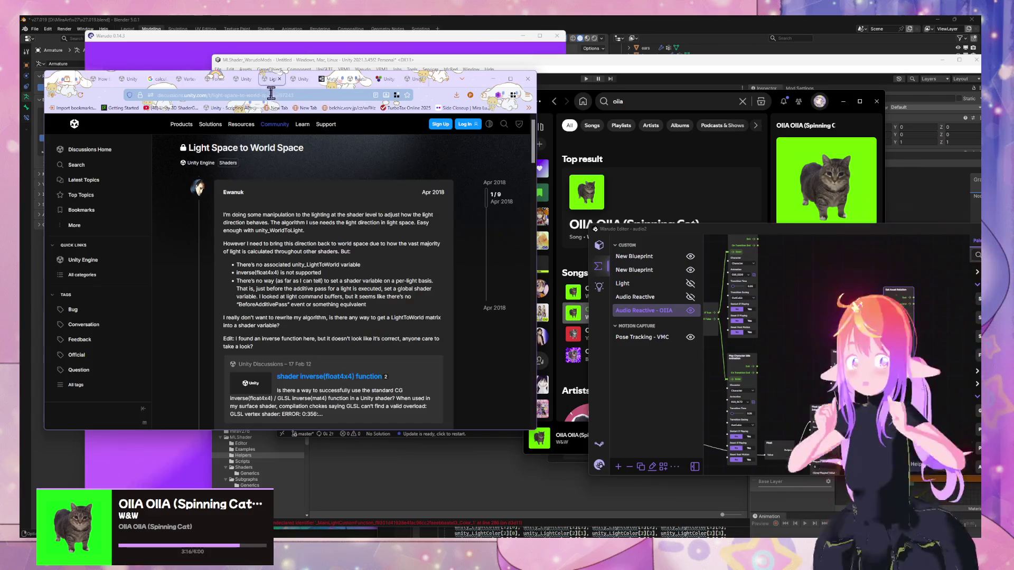
- Search Google for 'what is light saturation'
click(270, 94)
text(what ligh)
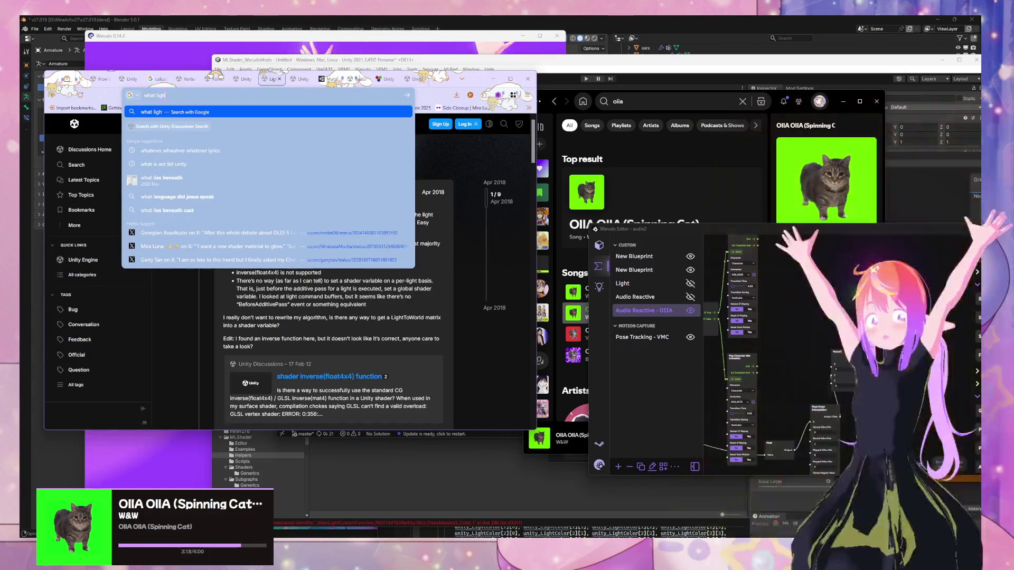
key(BackSpace)
key(BackSpace)
key(BackSpace)
key(BackSpace)
text(is l)
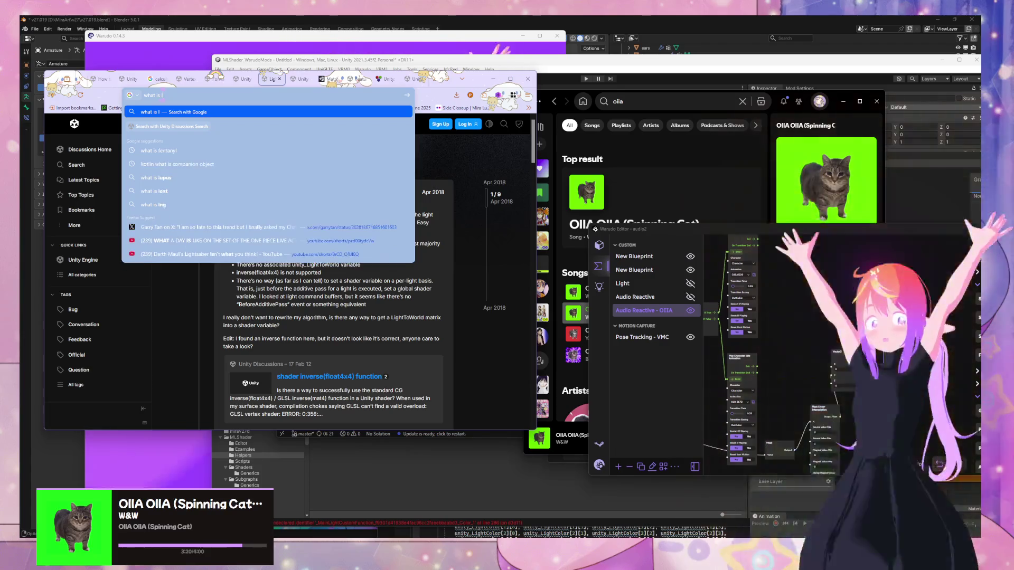
text(ight saturation)
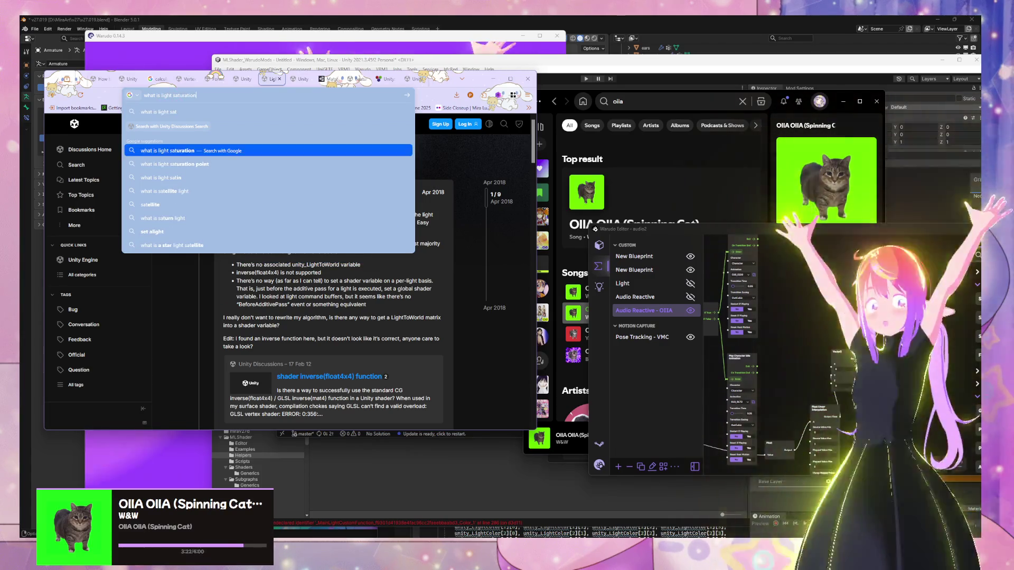
key(Return)
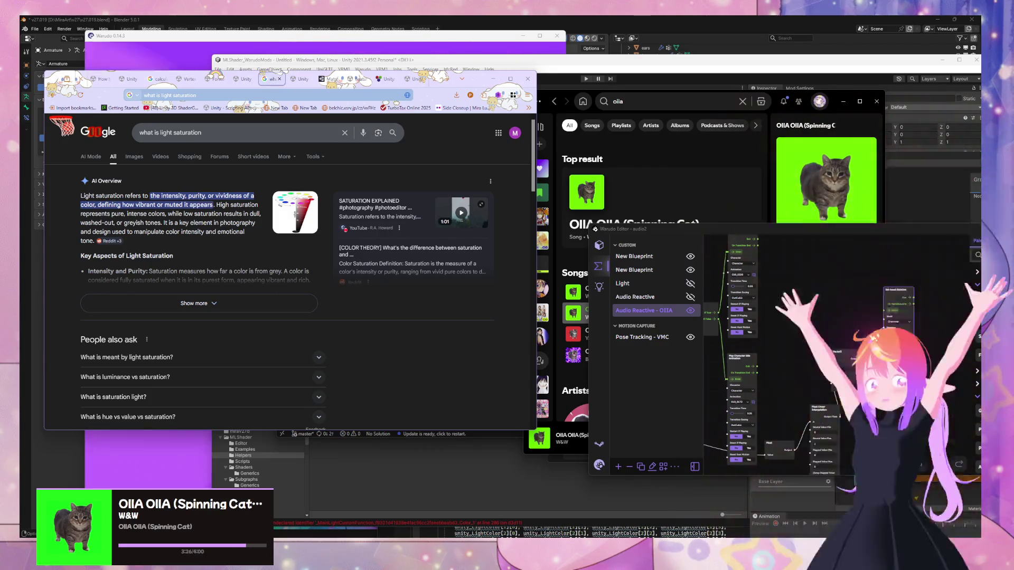
text(matte)
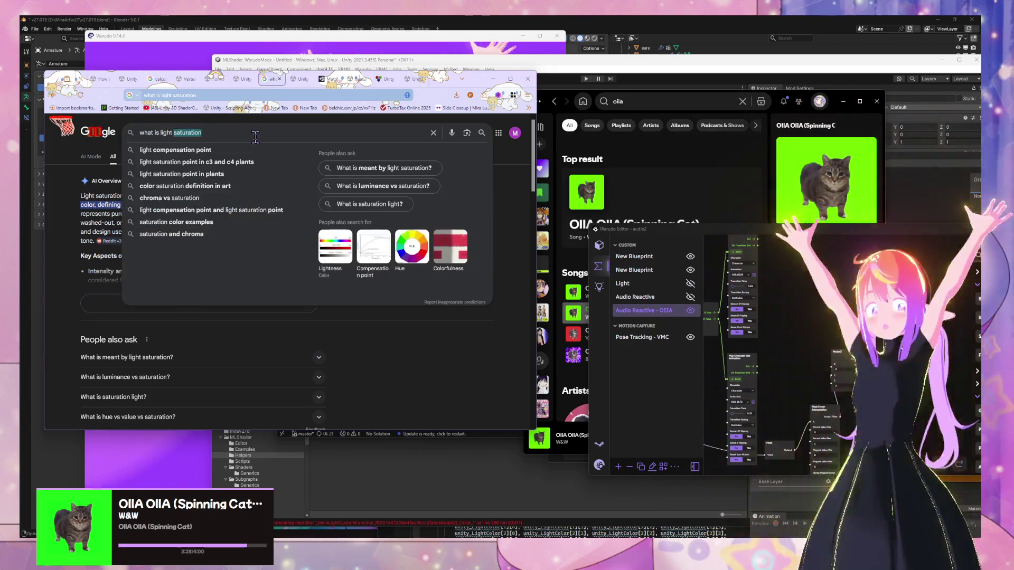
key(BackSpace)
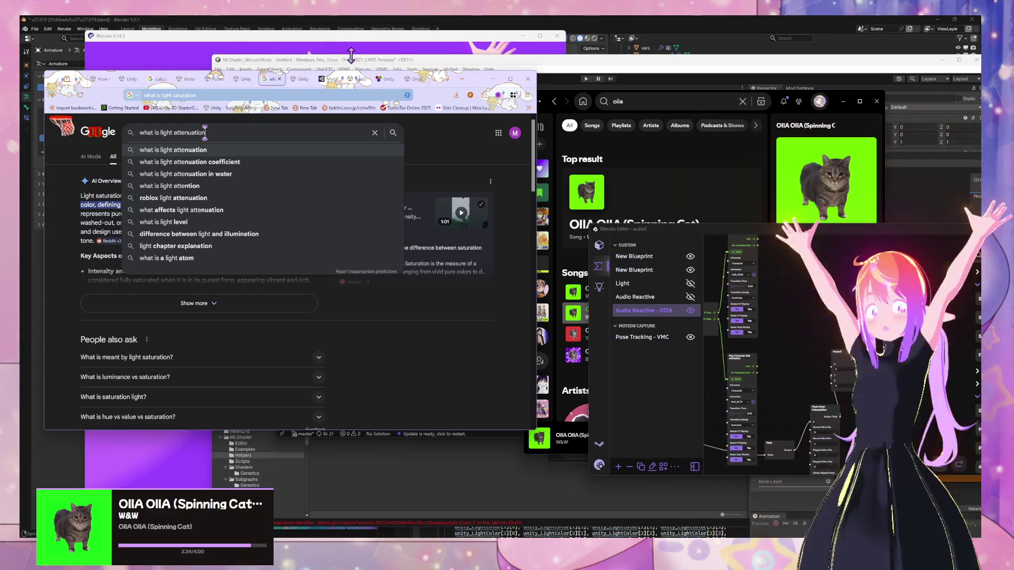
click(295, 80)
click(267, 79)
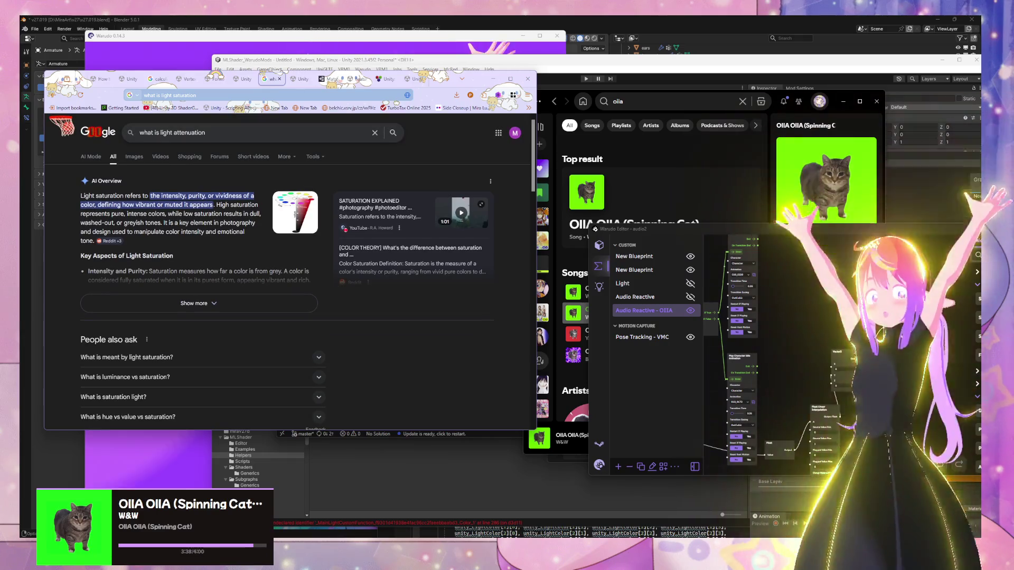
- Change the query to 'what is light attenuation', then return to the Unity shader docs
click(178, 95)
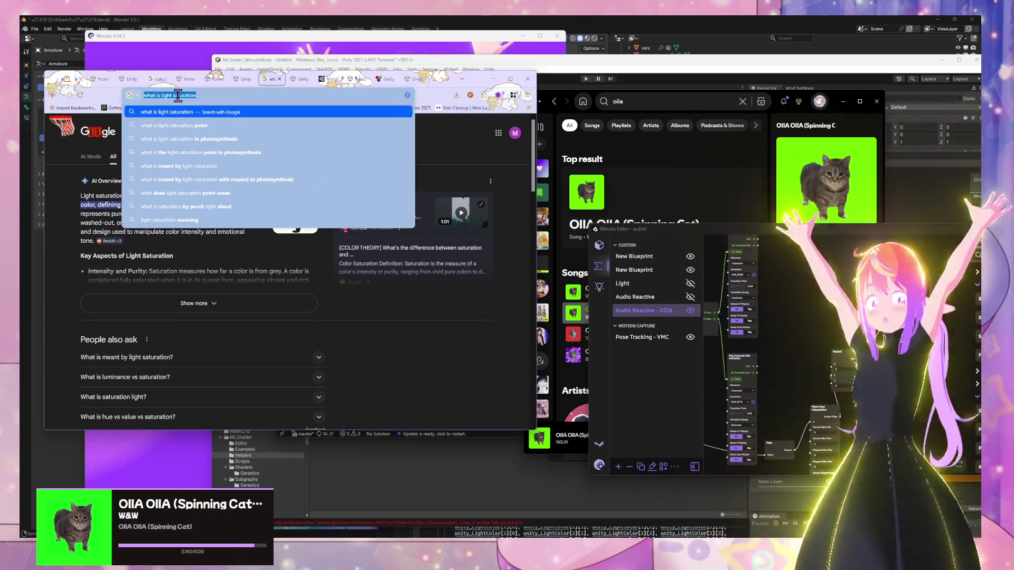
key(BackSpace)
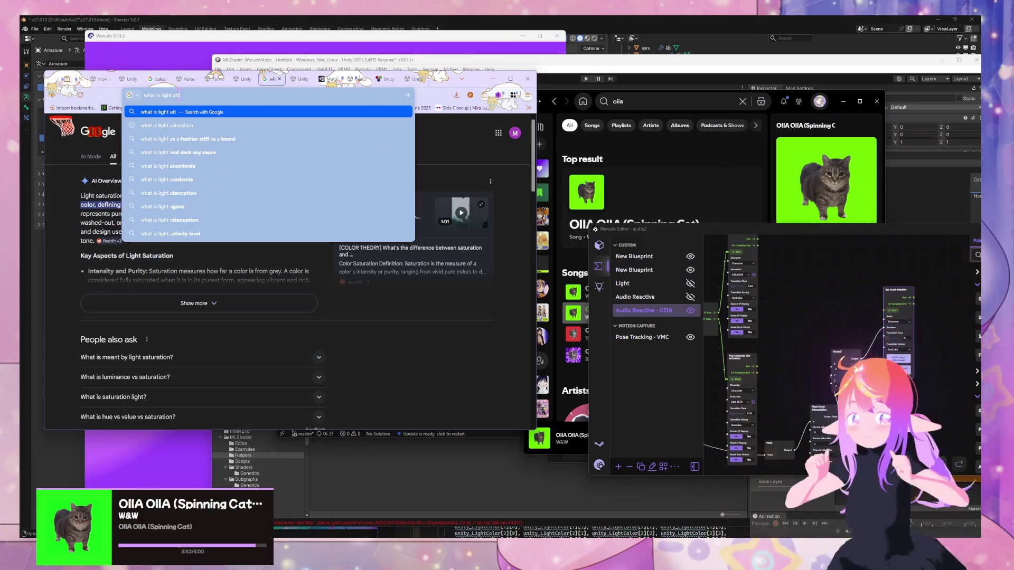
text(enuation)
key(Return)
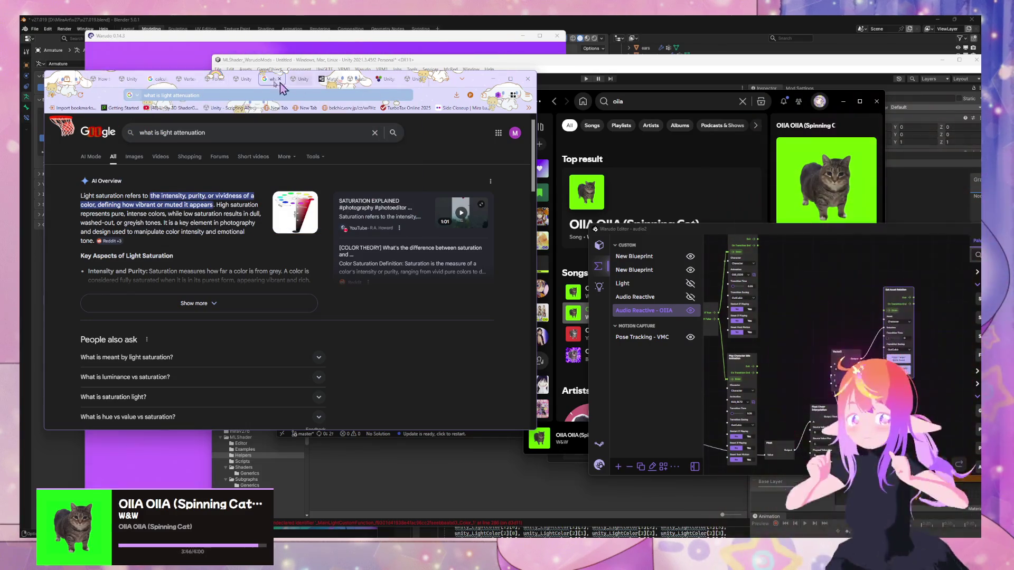
click(299, 79)
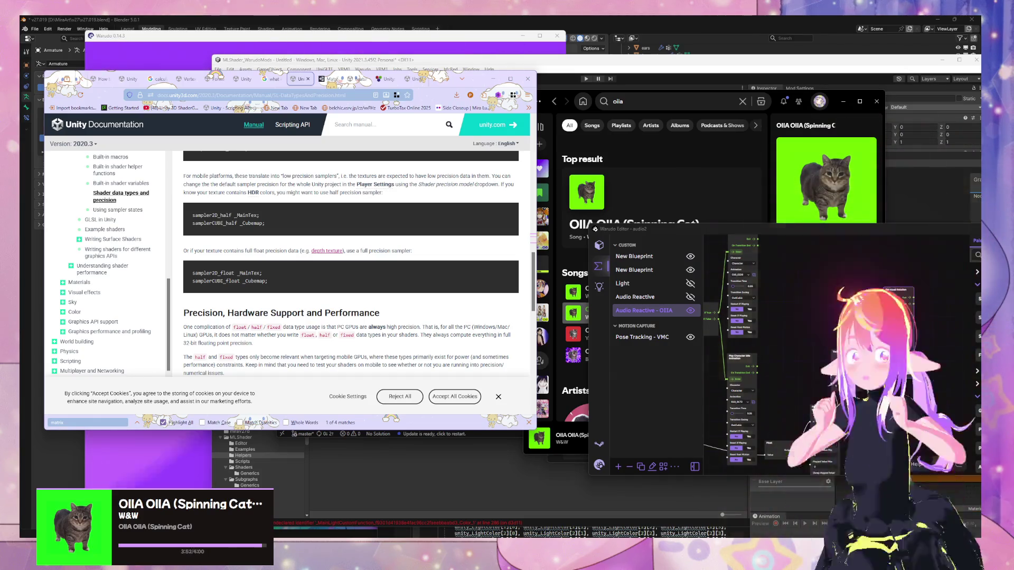
- Search Spotify for 'I'm blue' and play the Gabry Ponte version of Blue (Da Ba Dee)
click(647, 95)
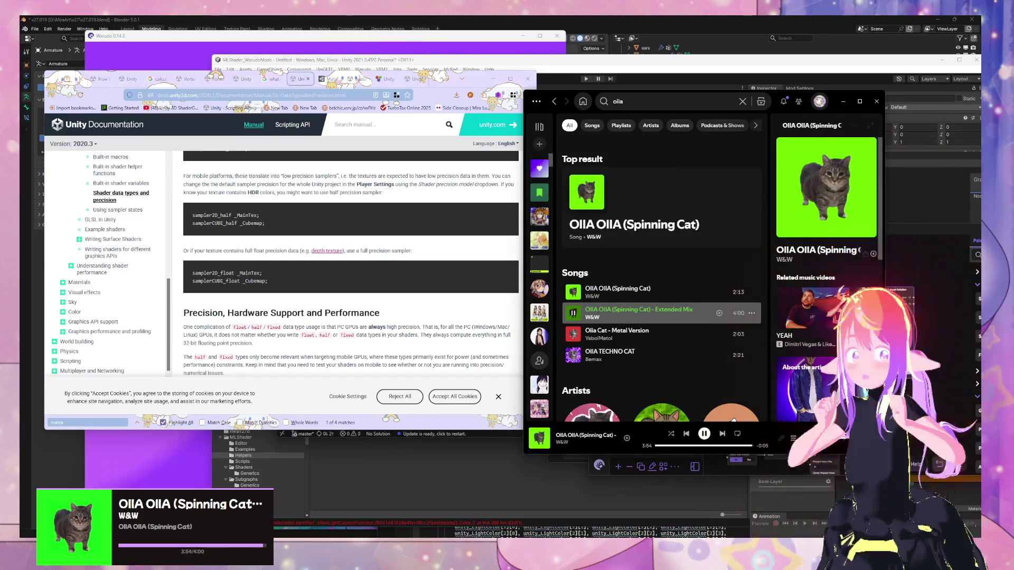
click(651, 102)
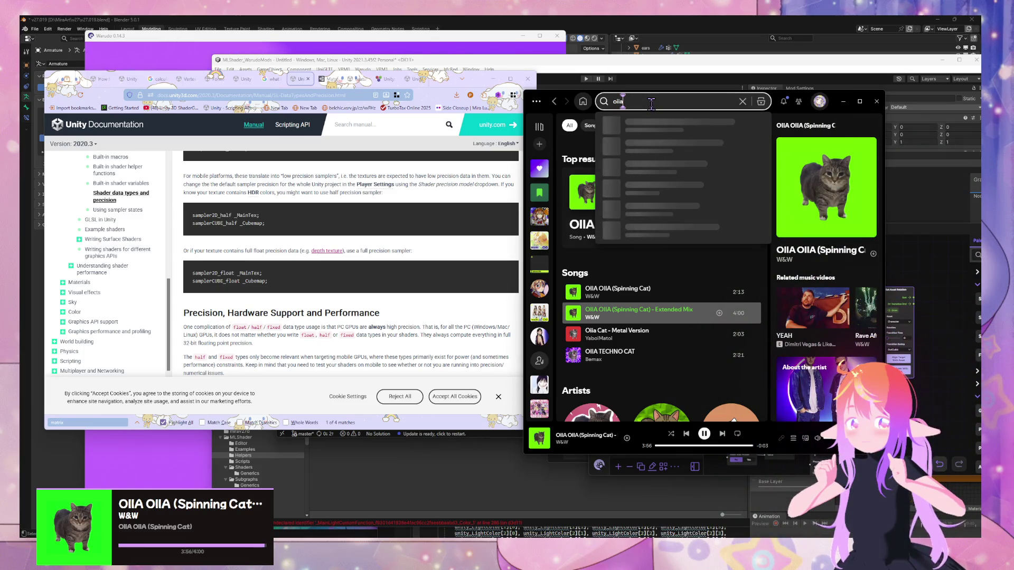
key(BackSpace)
text(U)
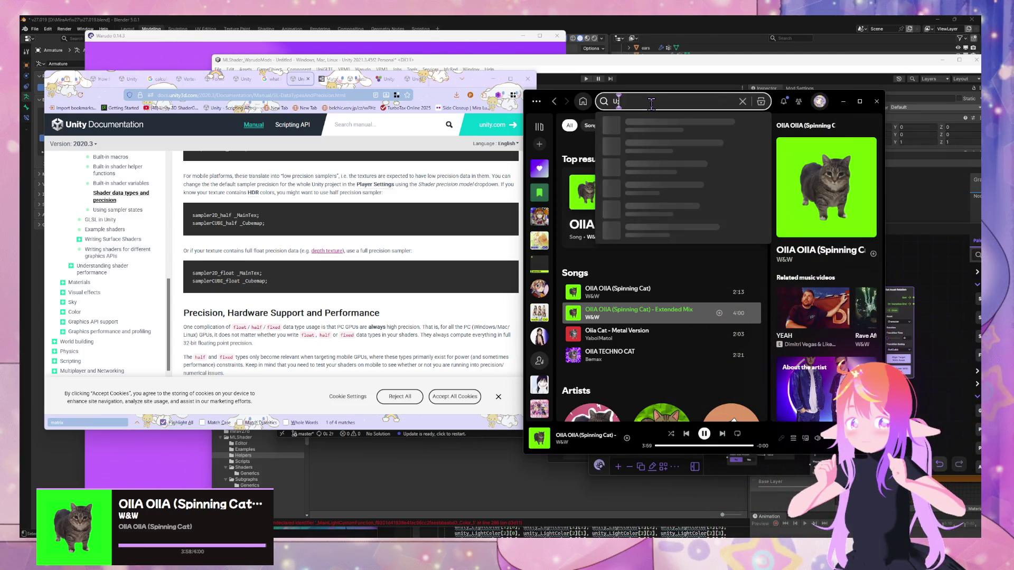
key(BackSpace)
text(I'm blue)
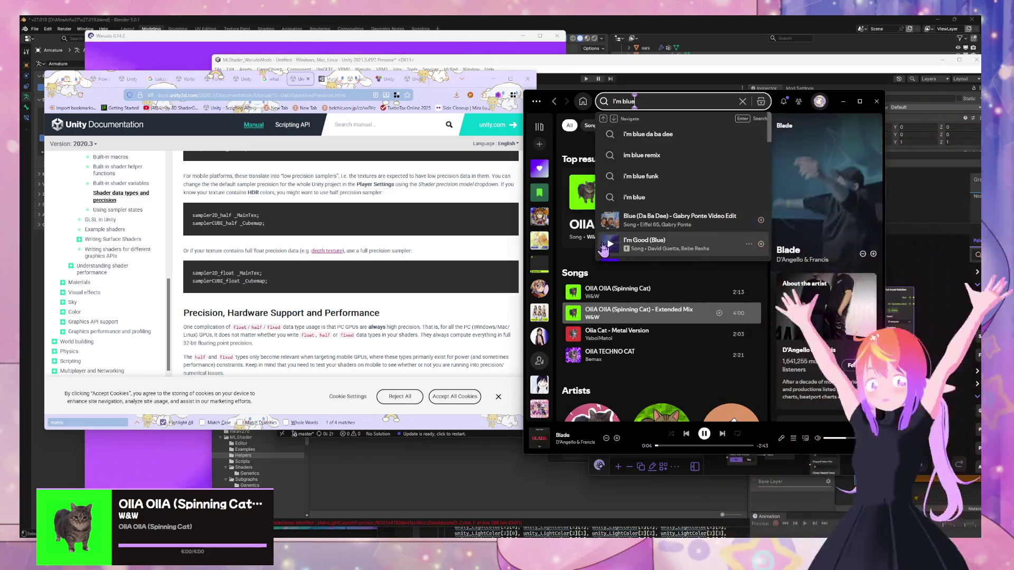
scroll(612, 225, down, 1)
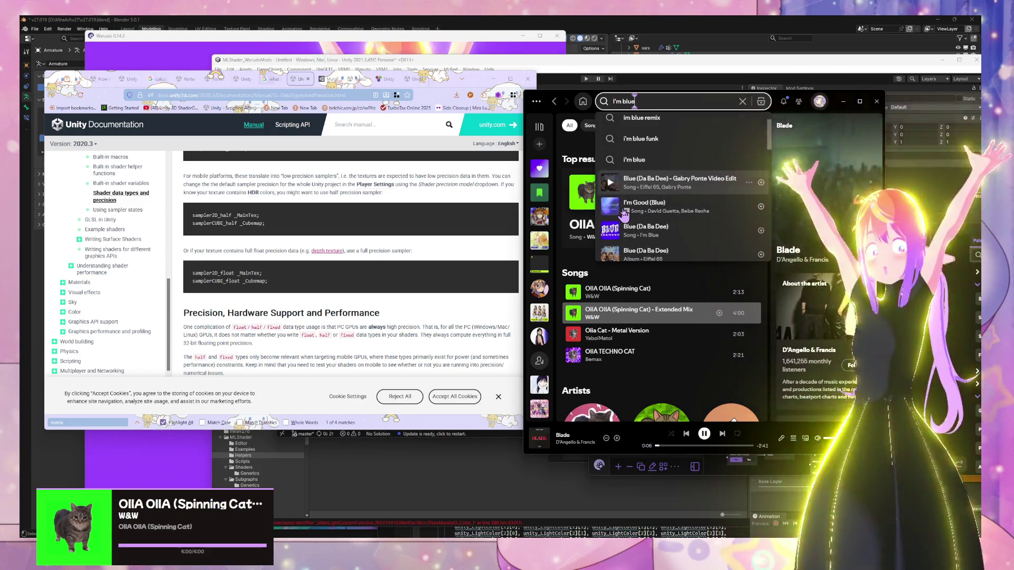
click(617, 226)
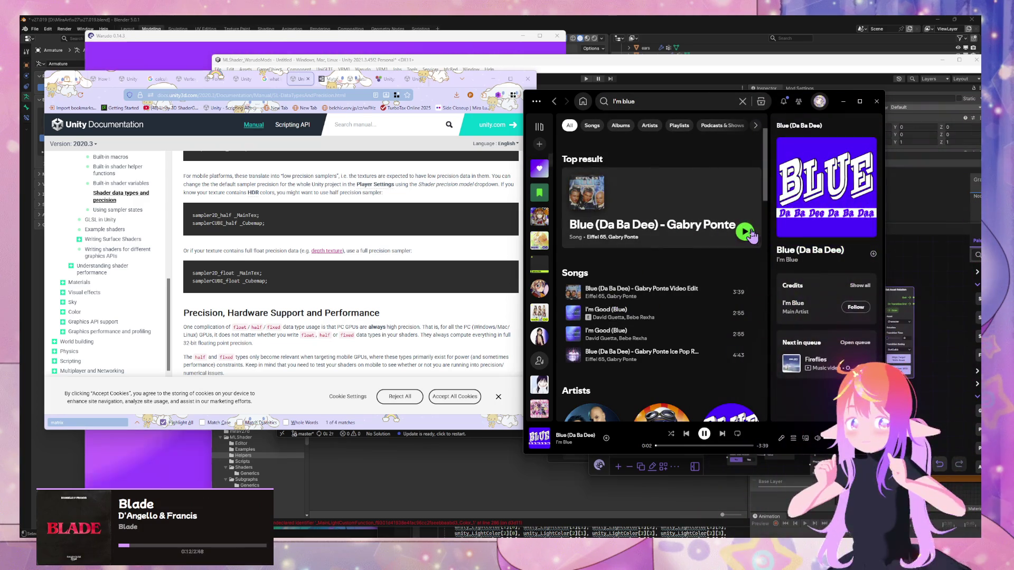
click(745, 231)
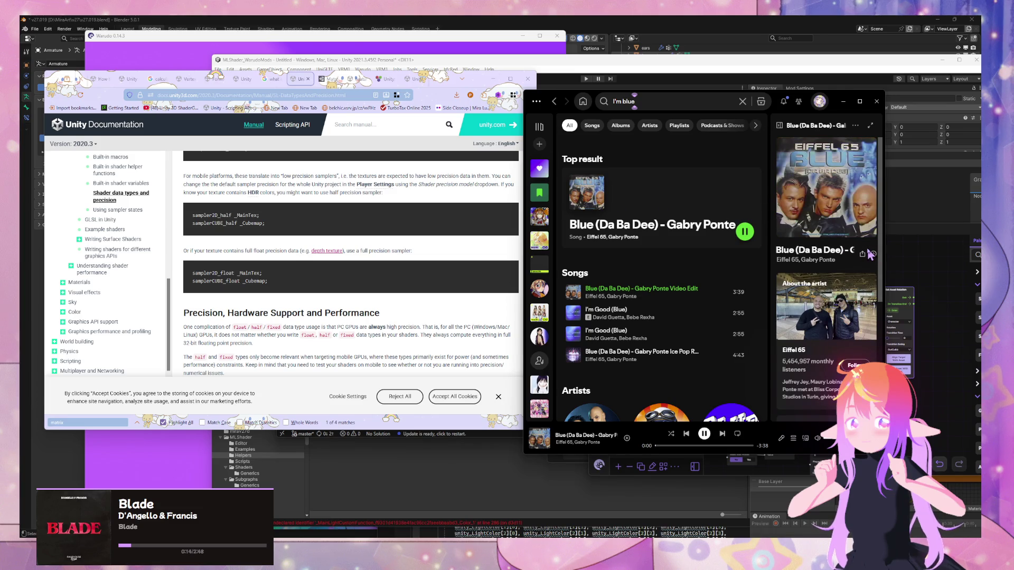
- Search Spotify for 'blue' and browse through the results
scroll(730, 231, down, 2)
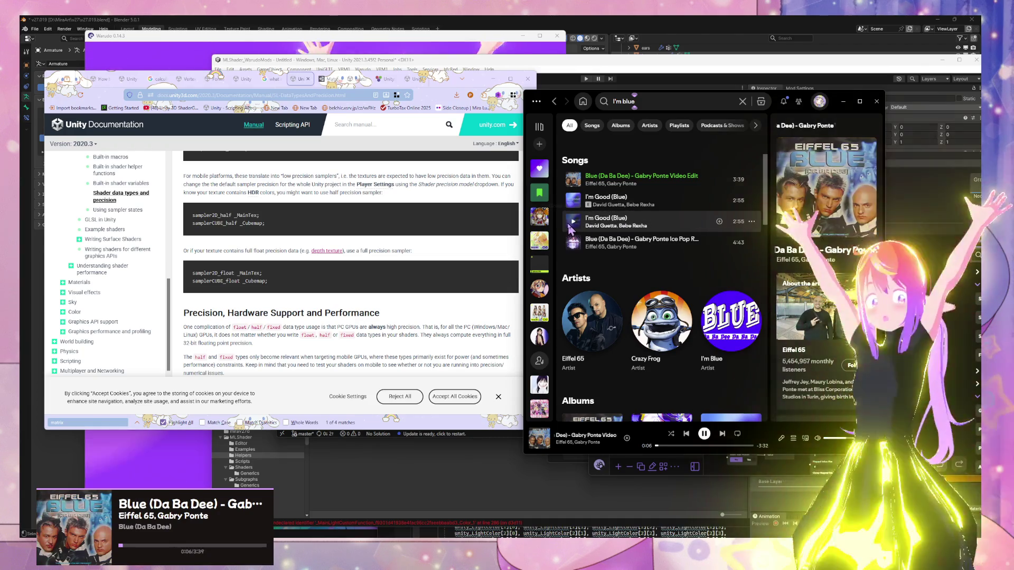
scroll(612, 202, up, 2)
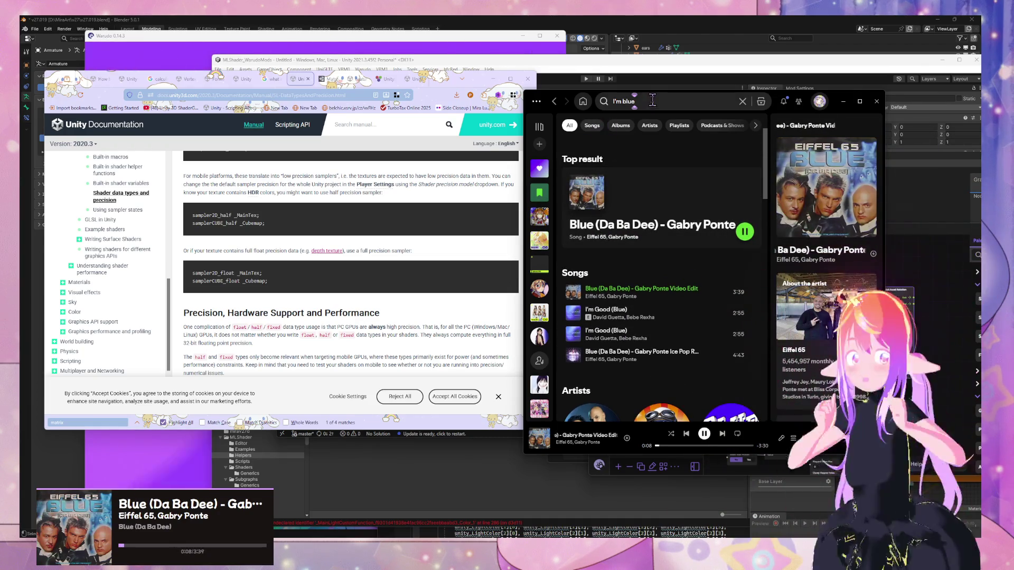
key(ctrl+k)
text(blue)
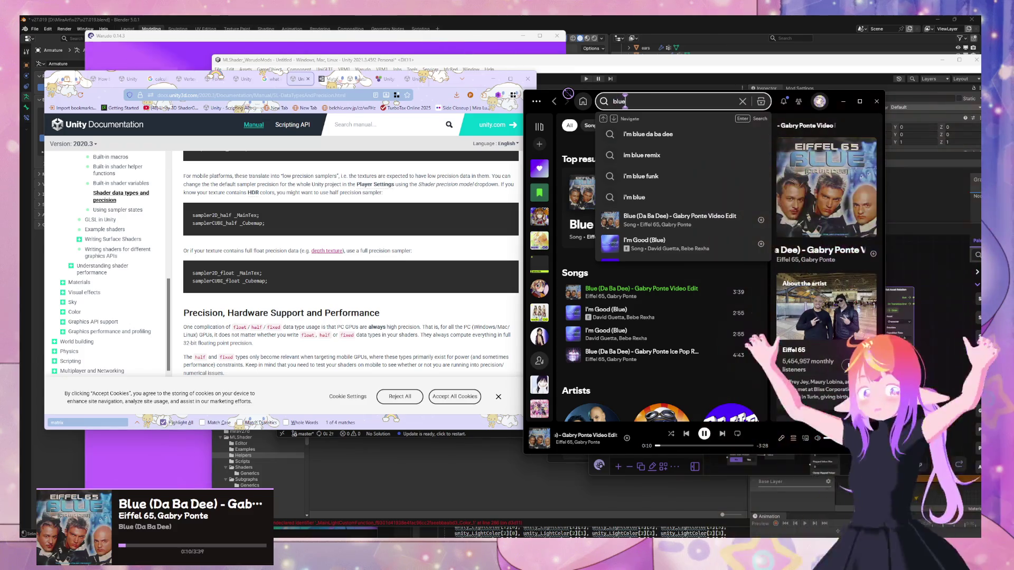
key(Return)
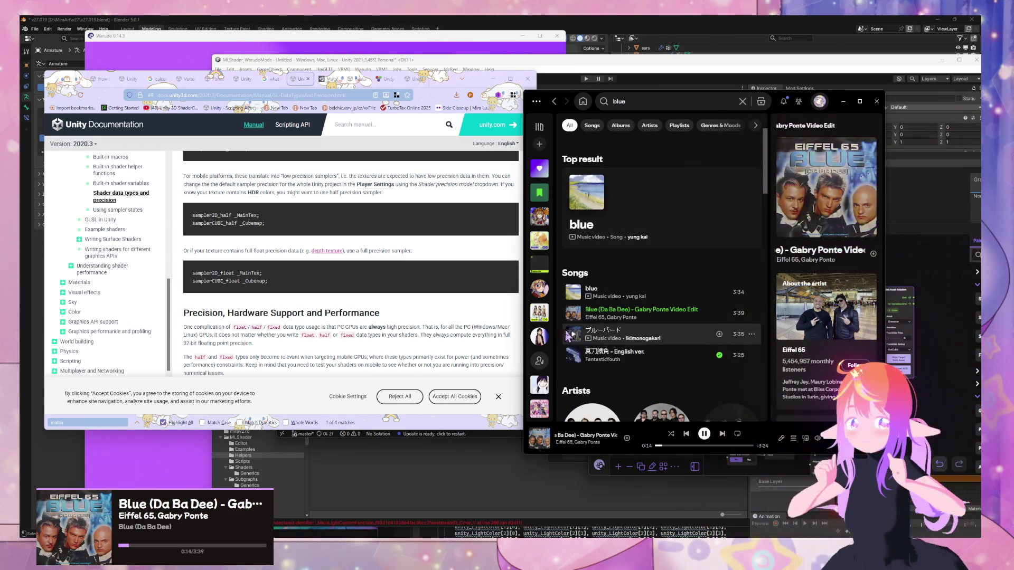
scroll(639, 232, down, 1)
scroll(581, 301, down, 10)
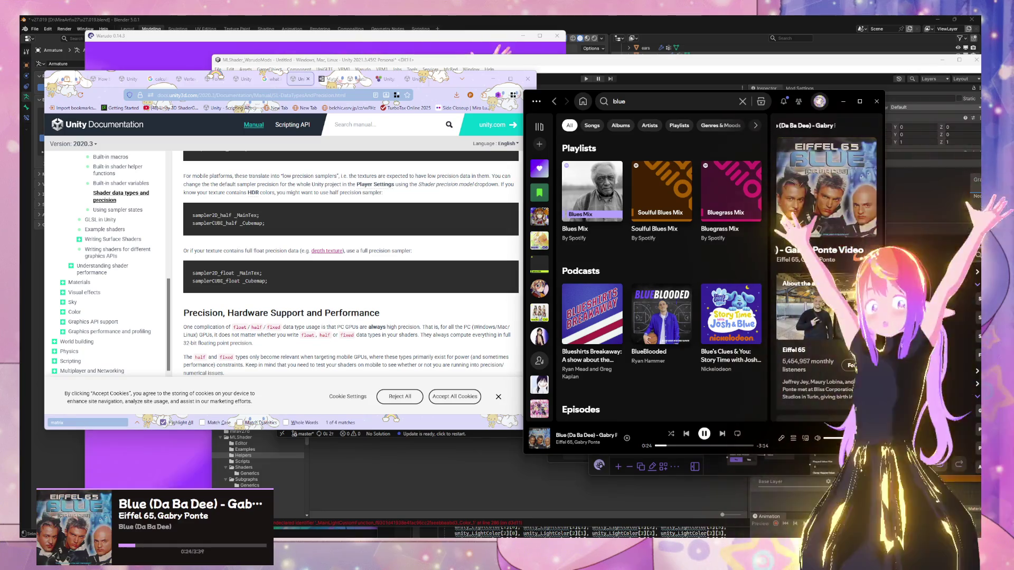
scroll(732, 335, down, 4)
scroll(731, 335, down, 5)
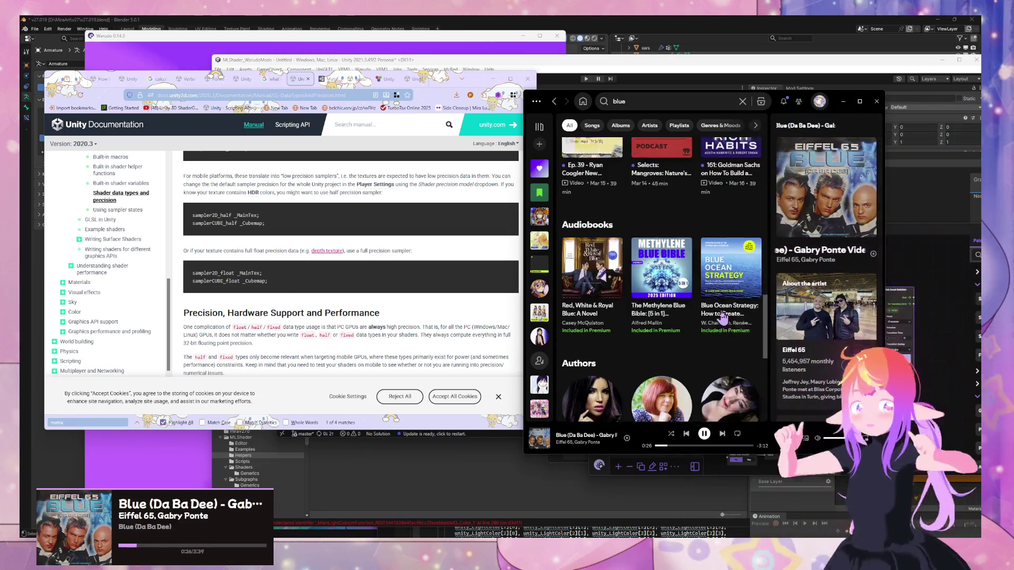
scroll(723, 312, up, 9)
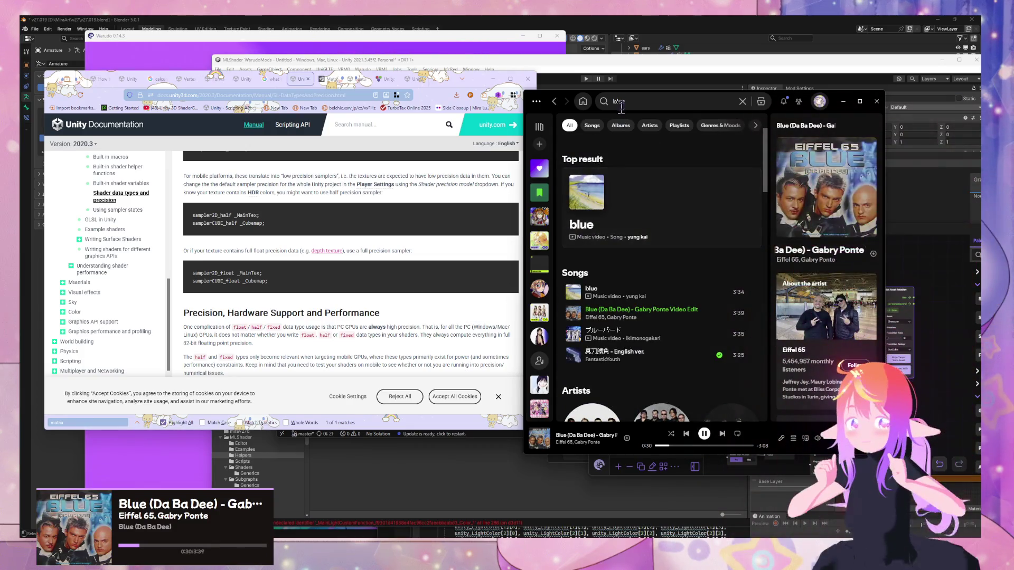
- Dismiss the Spotify search suggestions and bring the Unity documentation back to the front
click(640, 101)
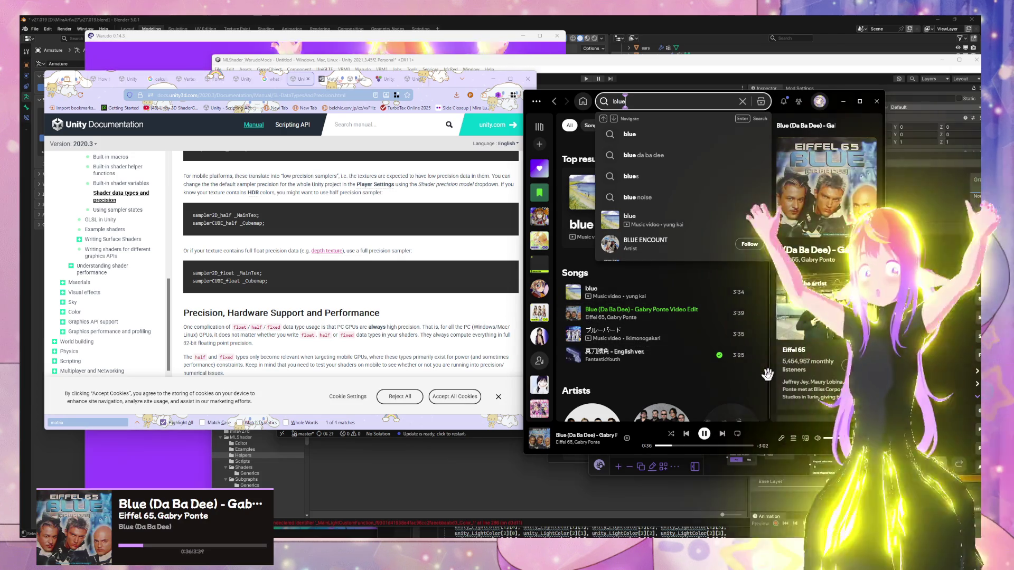
key(Escape)
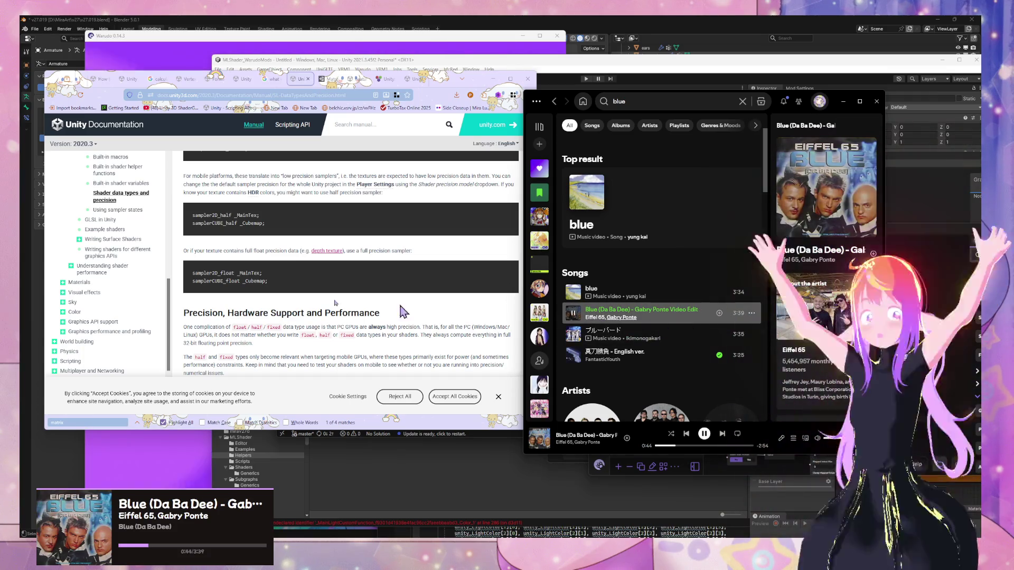
scroll(561, 186, down, 6)
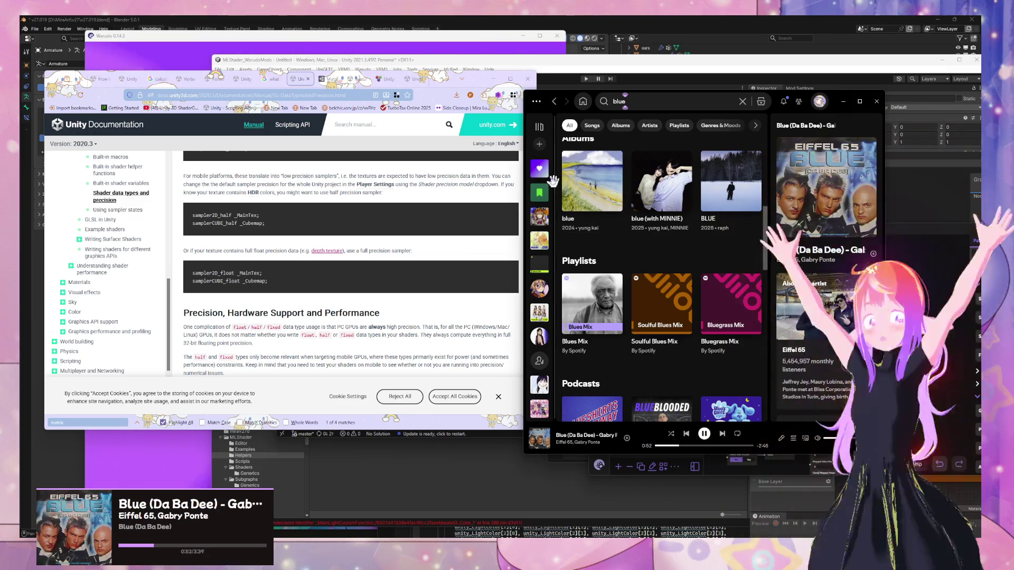
click(345, 178)
scroll(311, 205, up, 10)
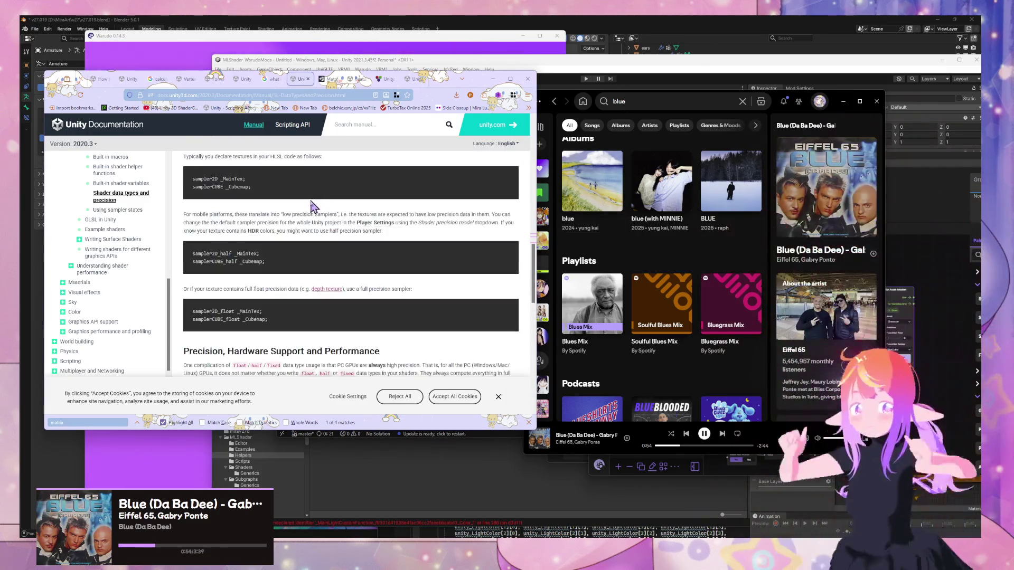
- Select 'attenuation factors' in the unity_4LightAtten0 row of the Lighting variables table
scroll(311, 205, down, 3)
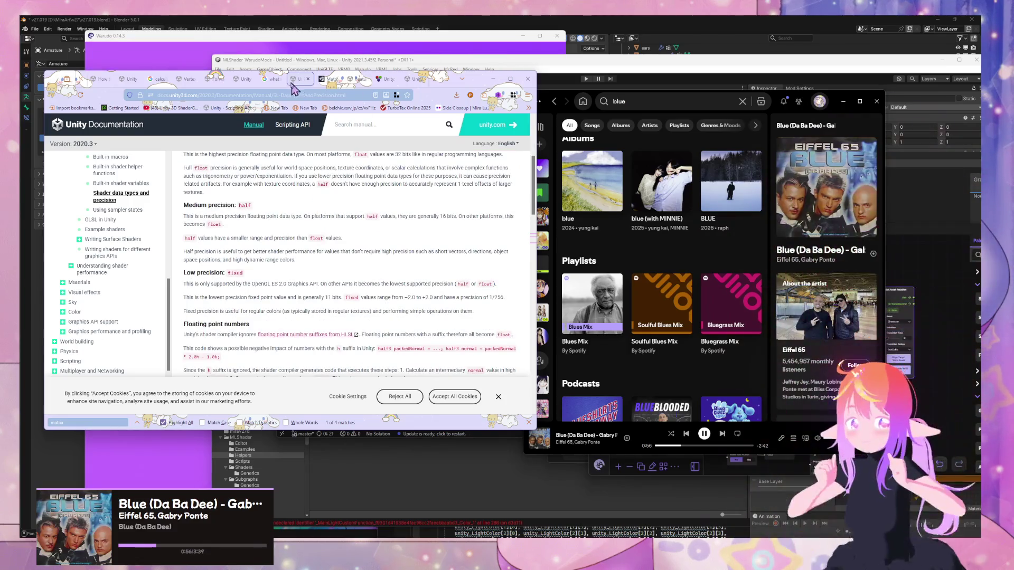
click(271, 82)
click(237, 82)
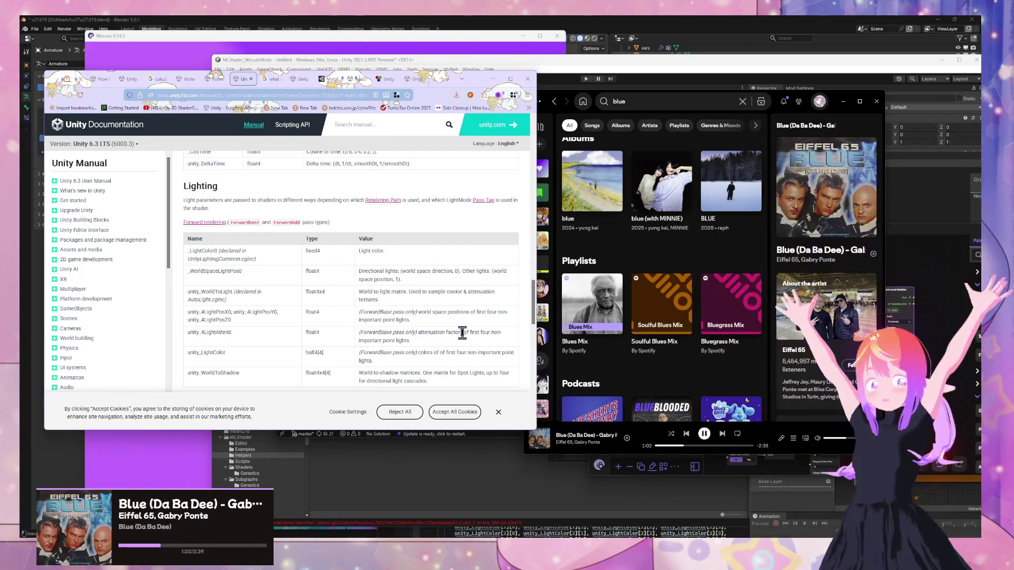
drag(431, 333, 417, 333)
key(ctrl+c)
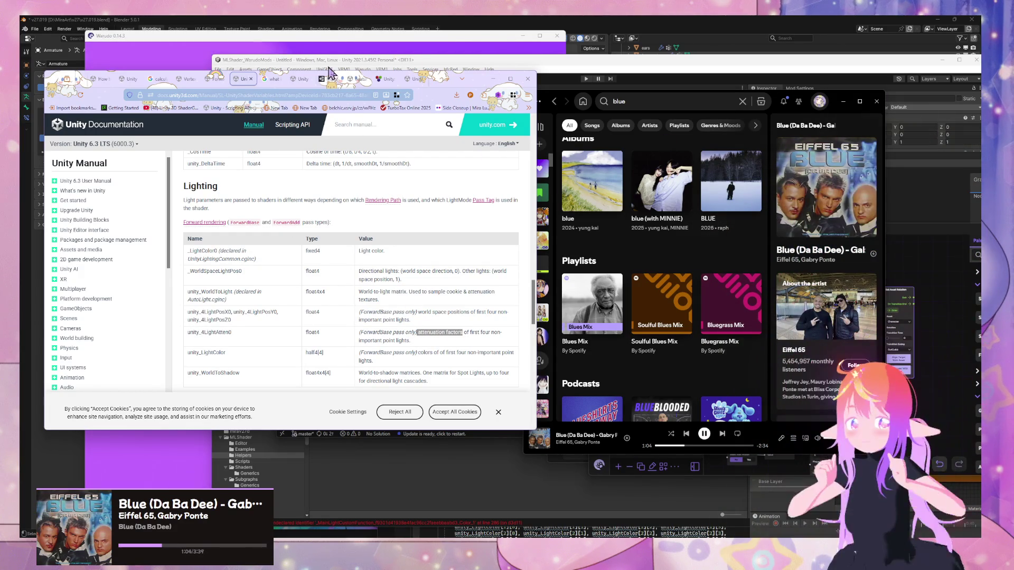
- Paste 'attenuation factors' into a new Google search
click(270, 80)
click(276, 95)
key(ctrl+v)
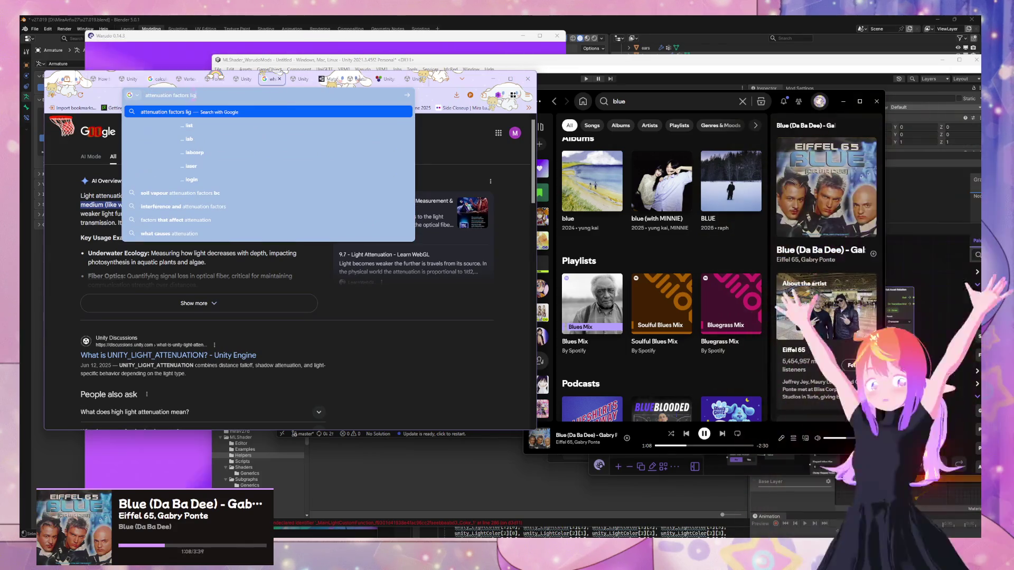
- Search 'attenuation factors light meaning', expand the full AI Overview, then switch to Warudo
text(ht meaning)
key(Return)
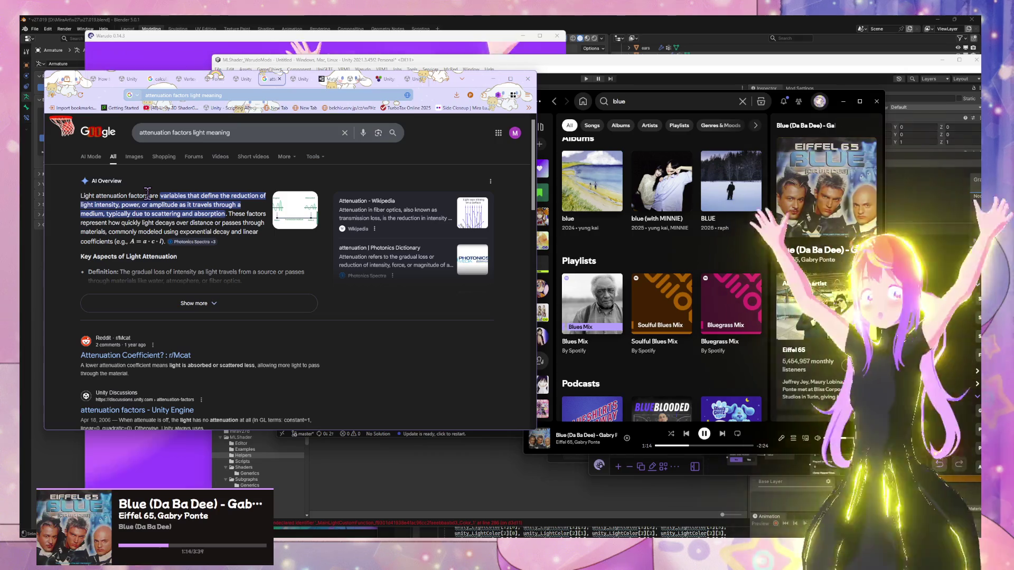
click(277, 311)
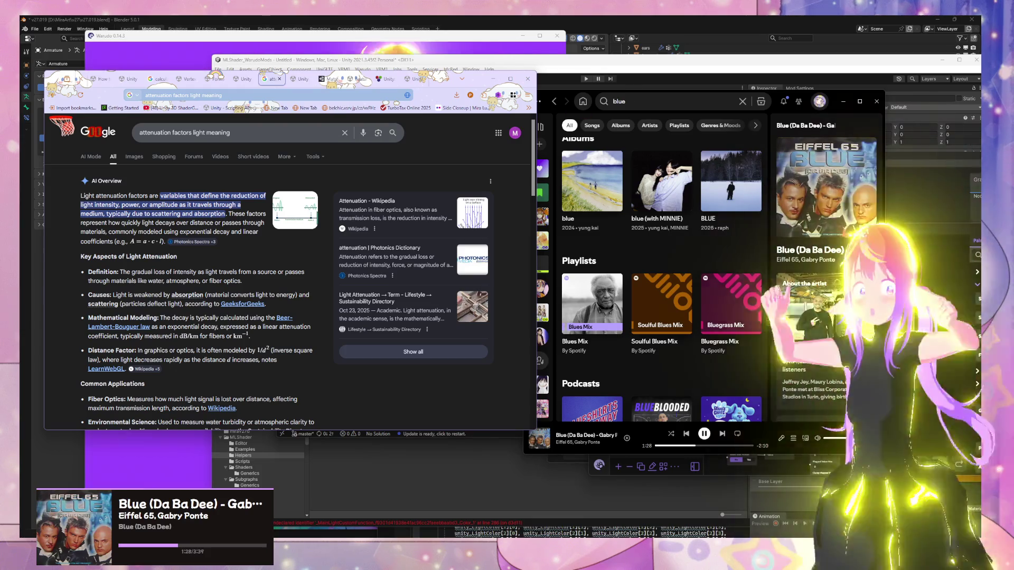
click(708, 467)
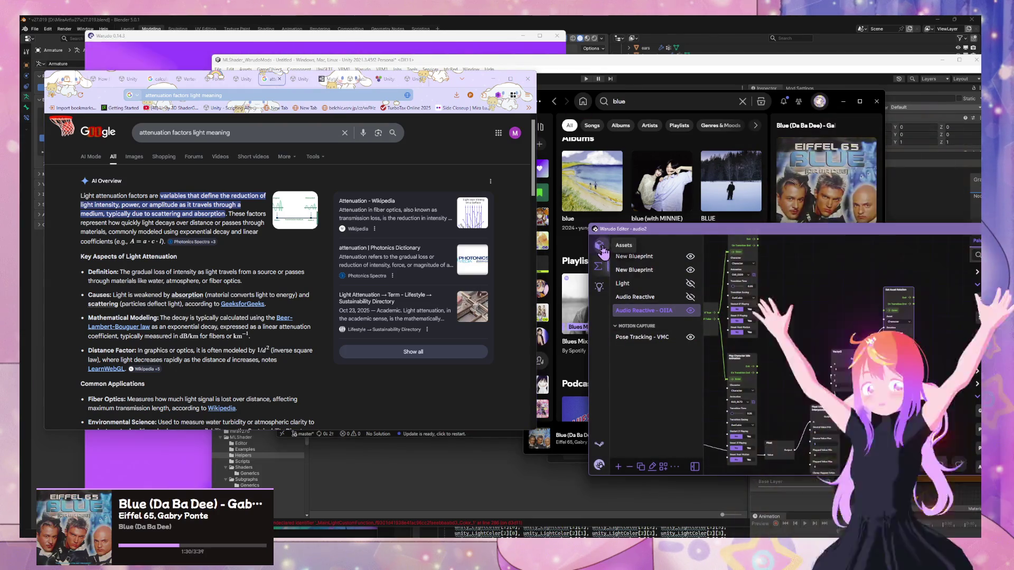
- Set the ML Shader Controller's Ambient Color to pure blue #0000FF
click(598, 245)
scroll(654, 343, down, 3)
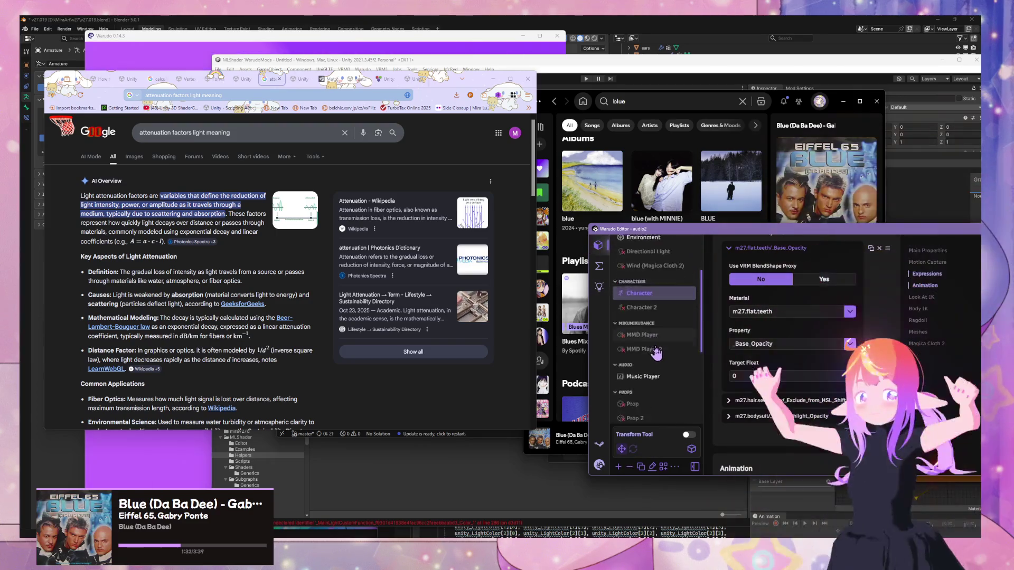
click(654, 332)
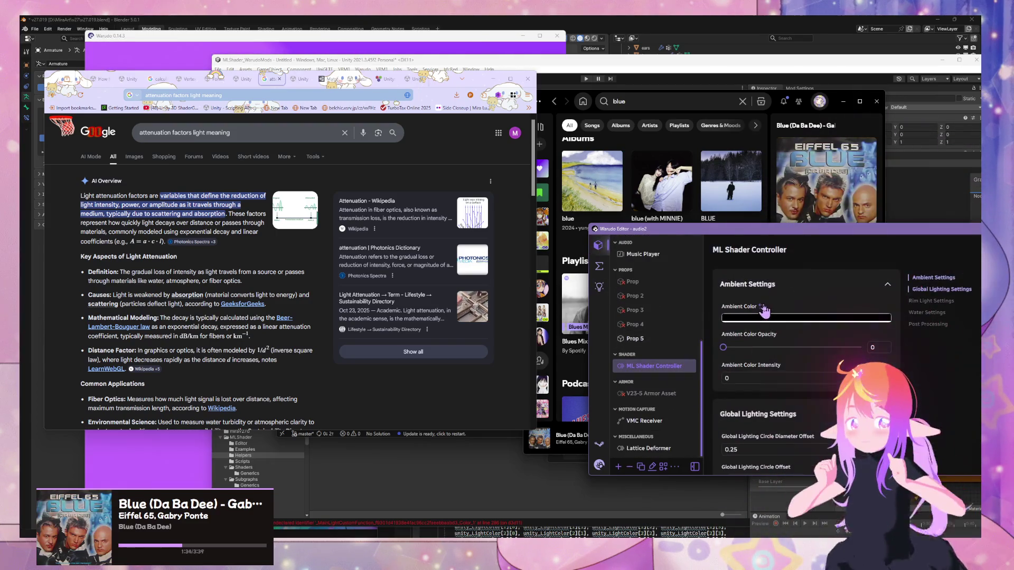
click(759, 317)
mouse_move(826, 285)
mouse_down()
mouse_move(828, 309)
mouse_move(829, 282)
mouse_up()
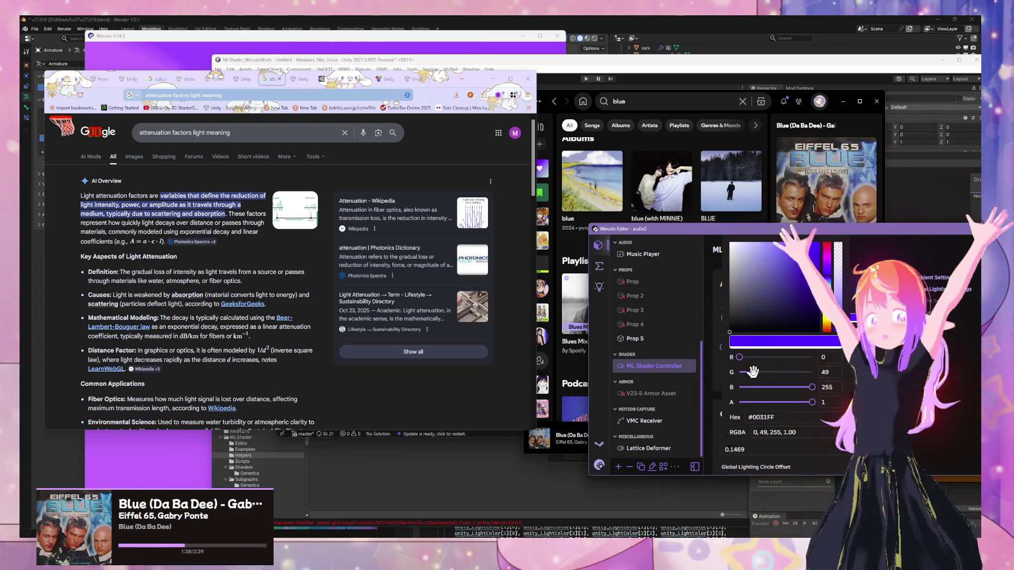
click(840, 358)
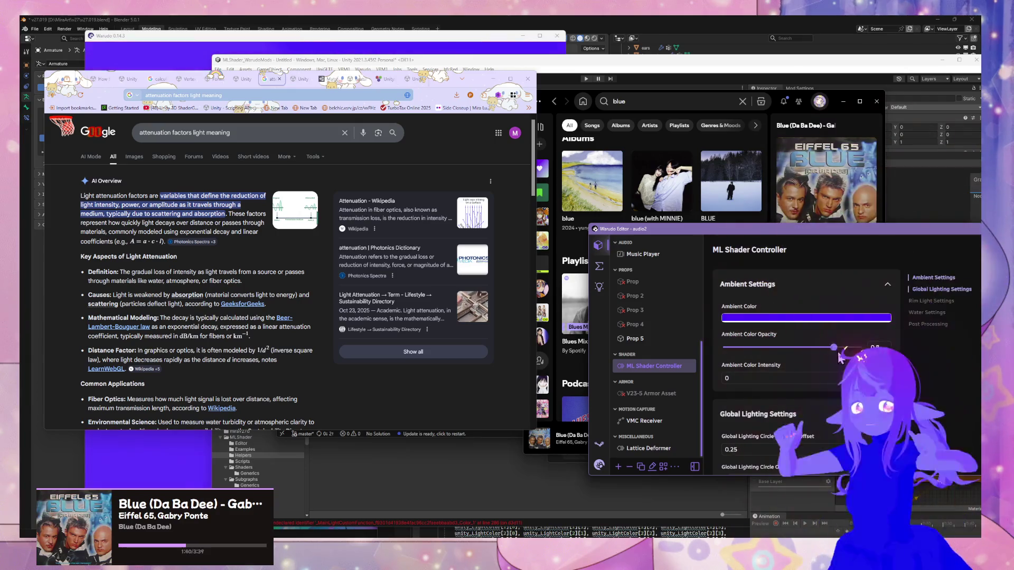
- Settle the Ambient Color Opacity at about 0.81, then return to the Unity editor
drag(839, 358, 842, 358)
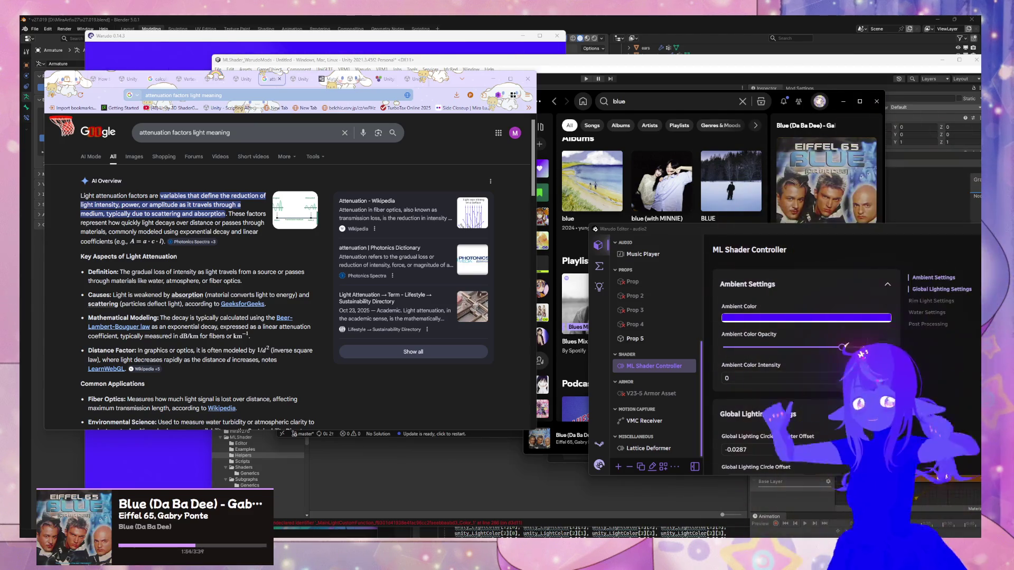
mouse_move(841, 346)
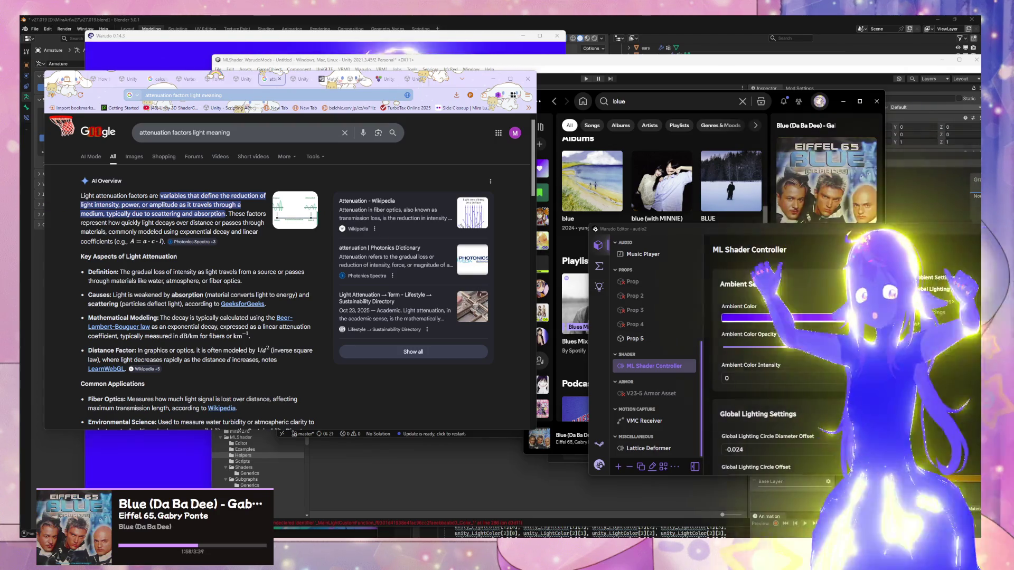
click(750, 317)
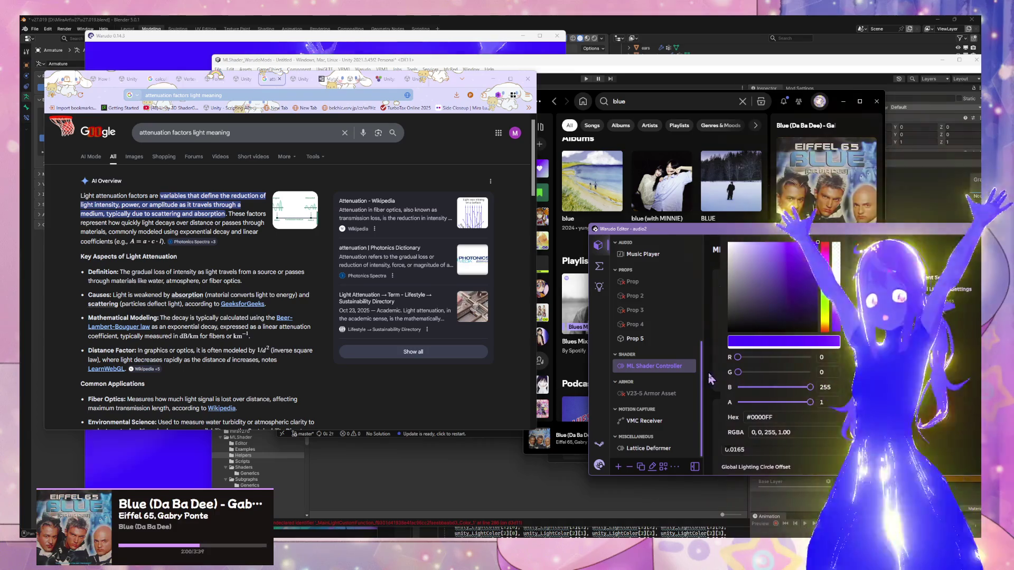
drag(841, 347, 854, 347)
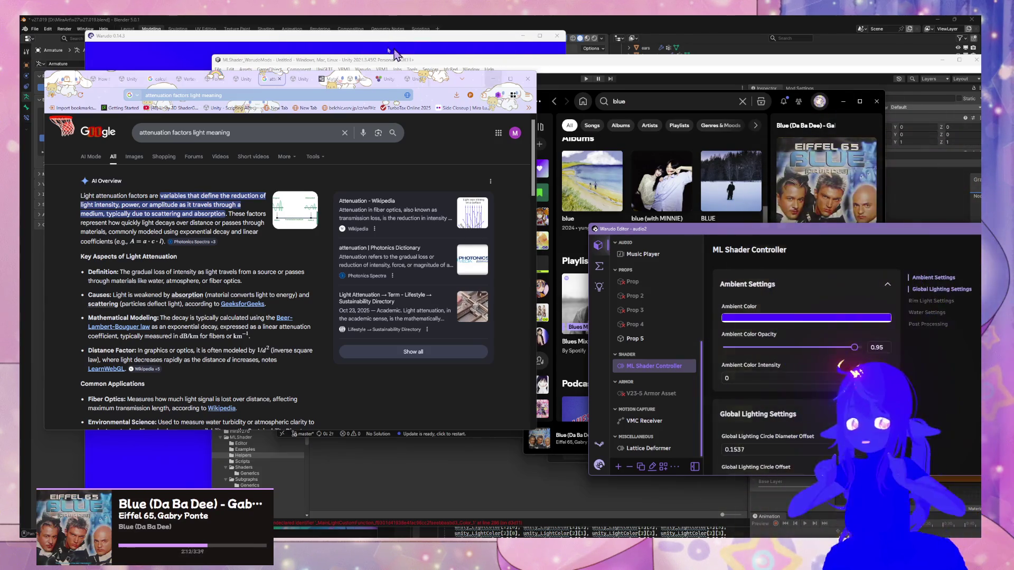
click(837, 319)
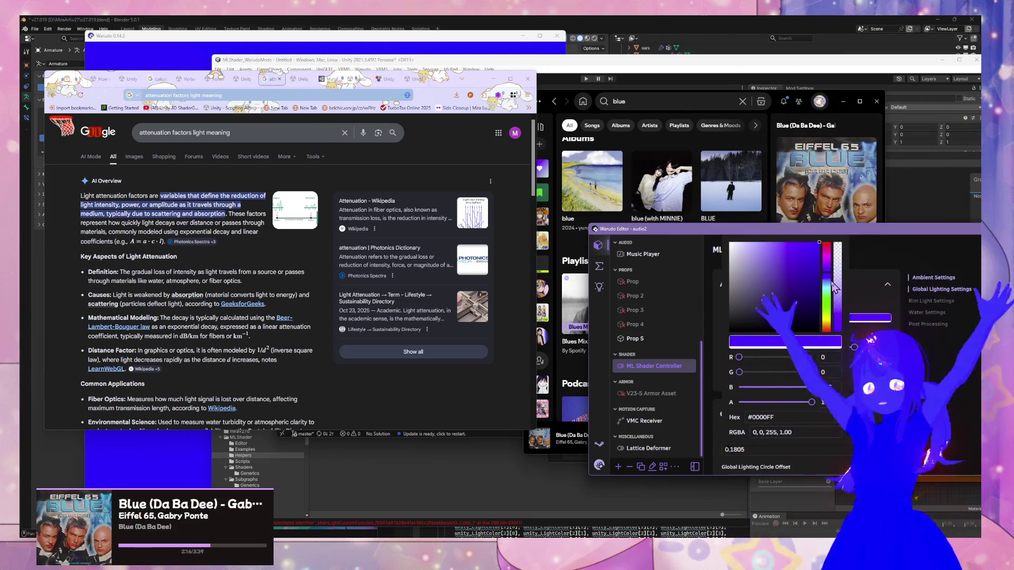
click(900, 327)
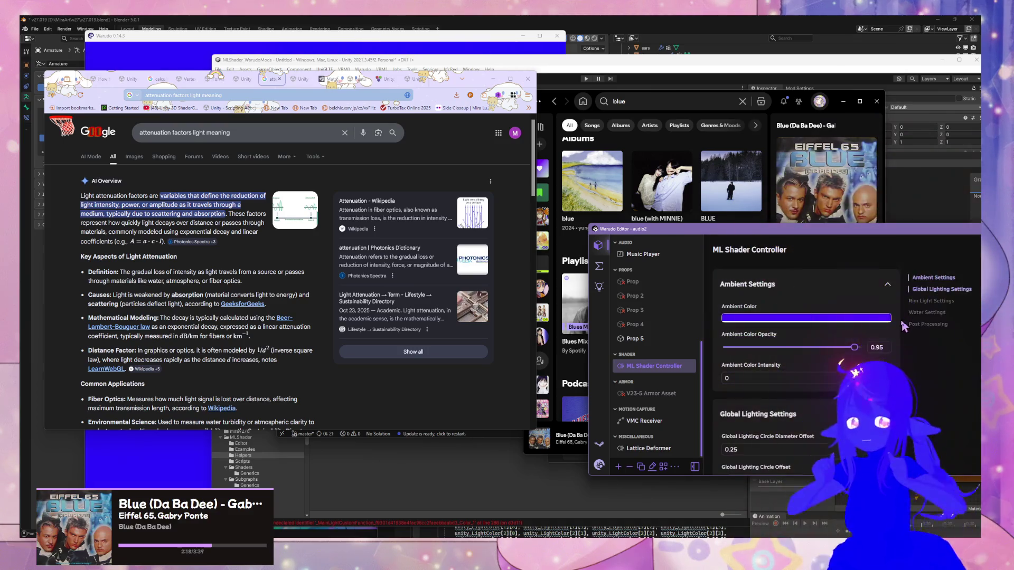
drag(854, 347, 833, 347)
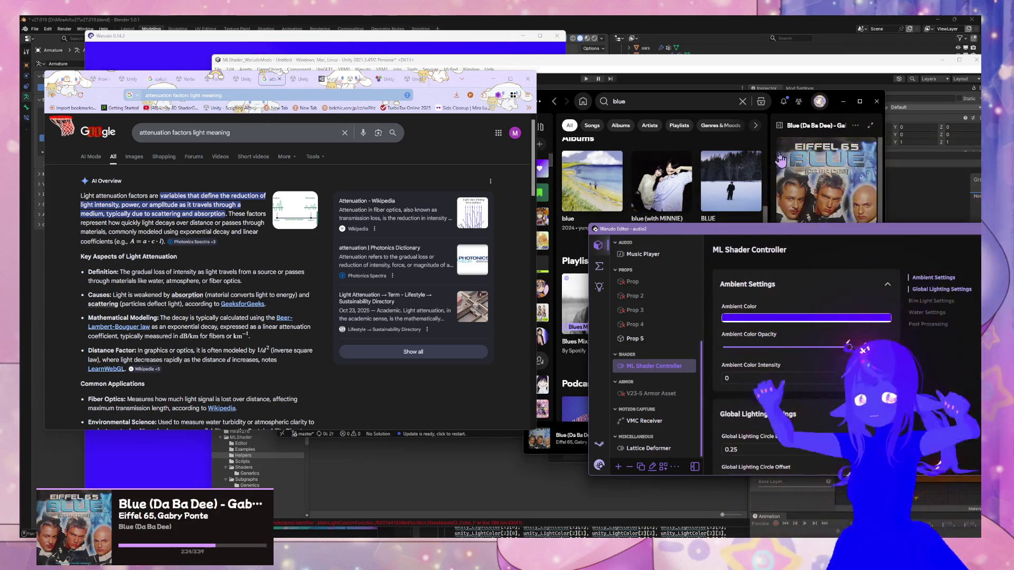
click(771, 179)
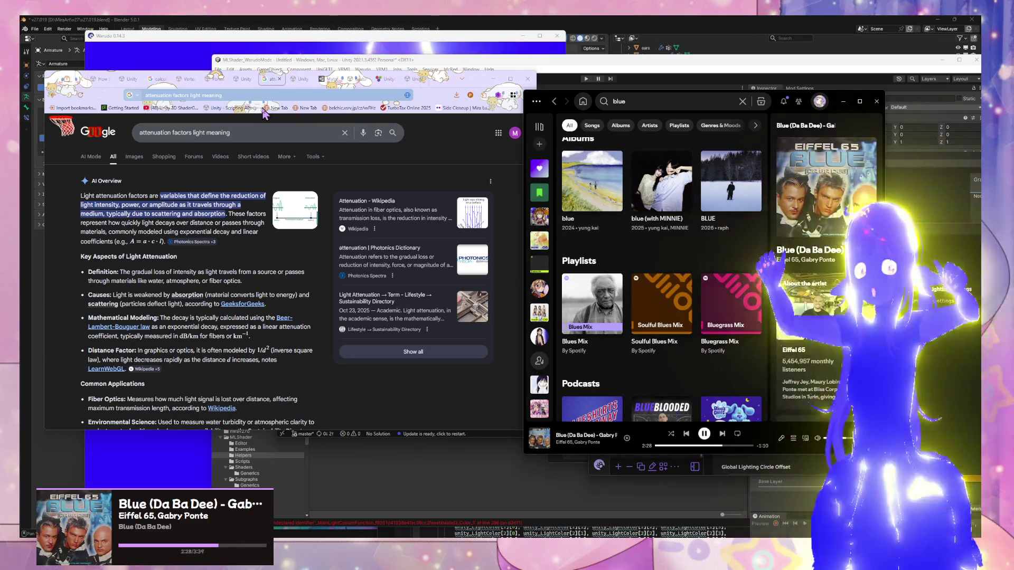
click(467, 477)
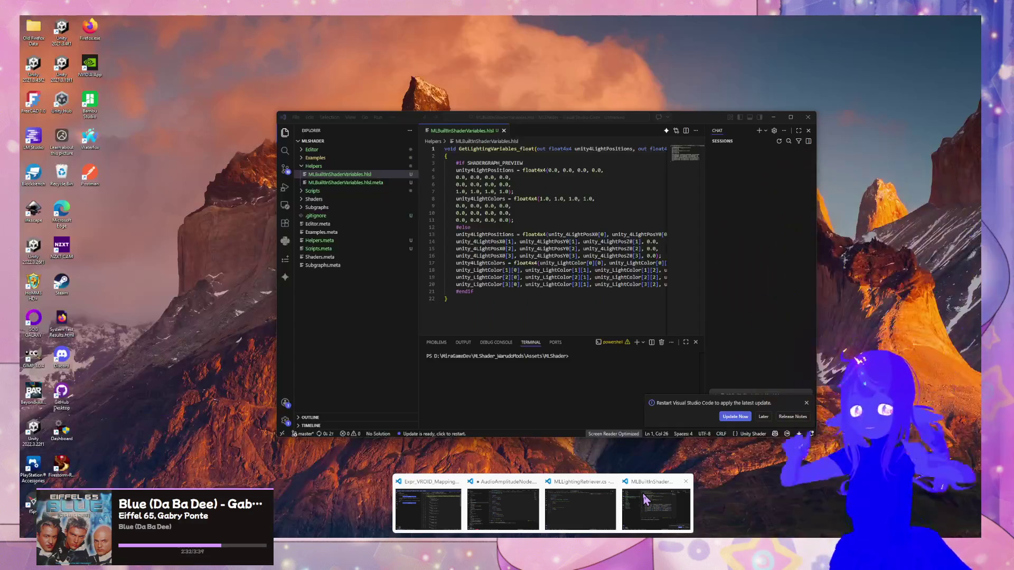
- Look up the unity_4LightAtten0 variable name in the Unity lighting documentation
click(656, 504)
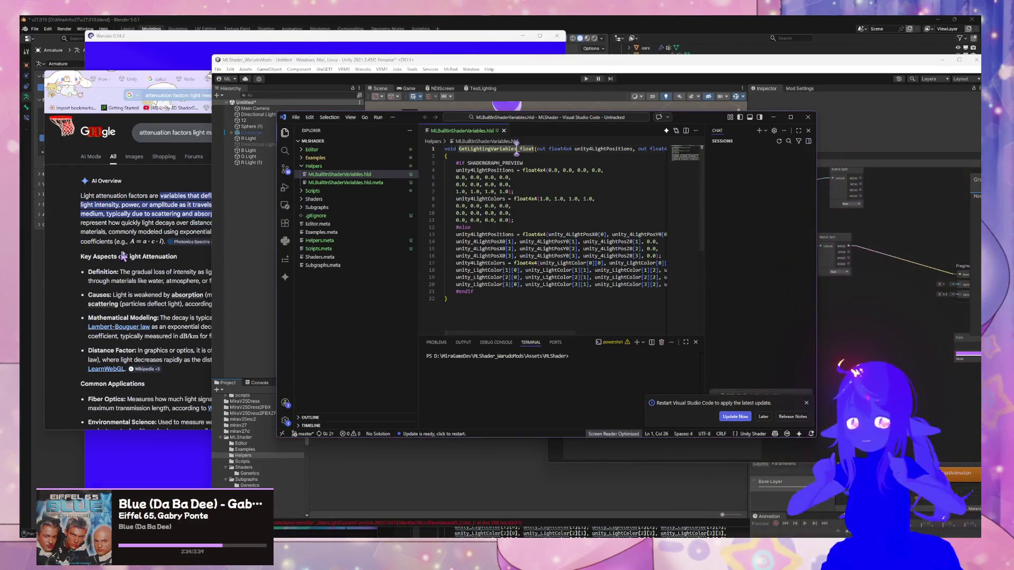
click(125, 255)
click(242, 79)
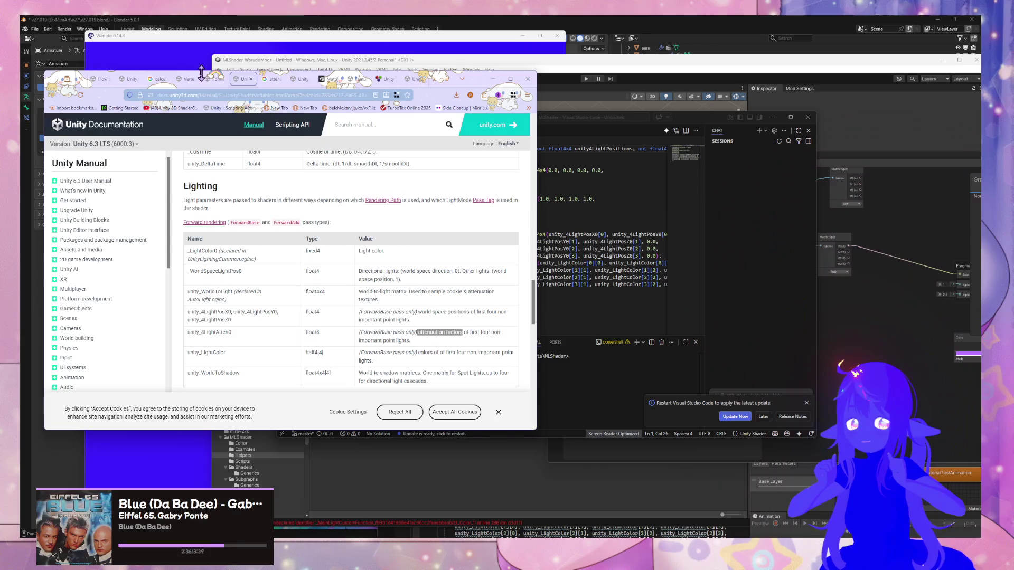
click(231, 334)
double_click(230, 333)
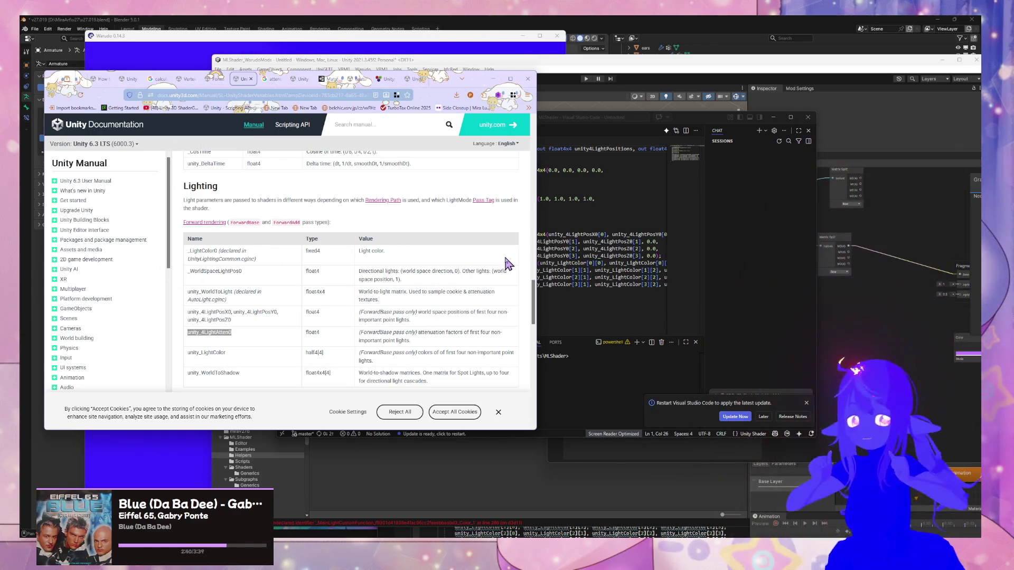
click(595, 280)
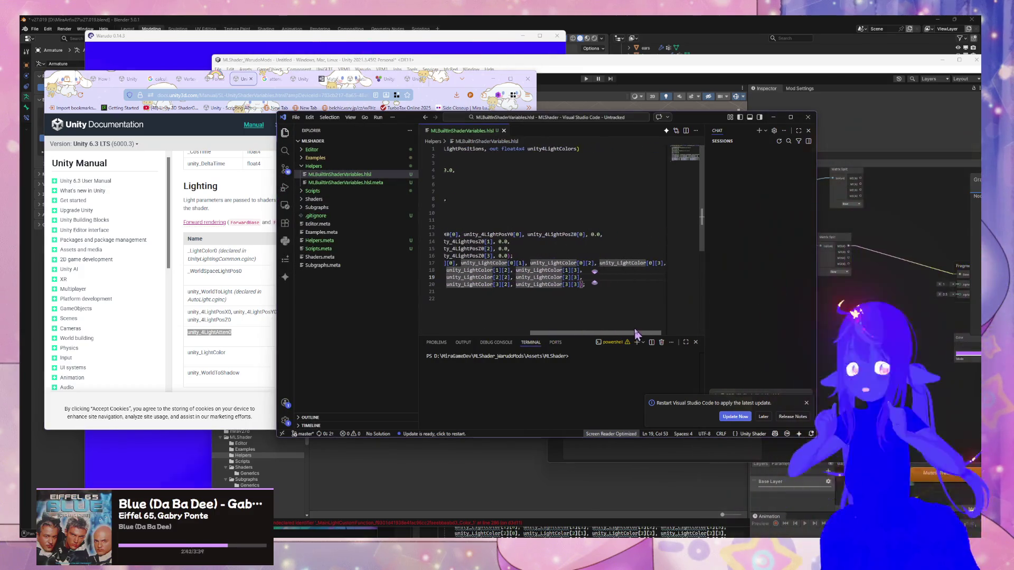
- Add an 'out float4 unity4LightAttenuation' parameter to GetLightingVariables_float
drag(549, 335, 584, 336)
drag(666, 148, 577, 149)
click(571, 149)
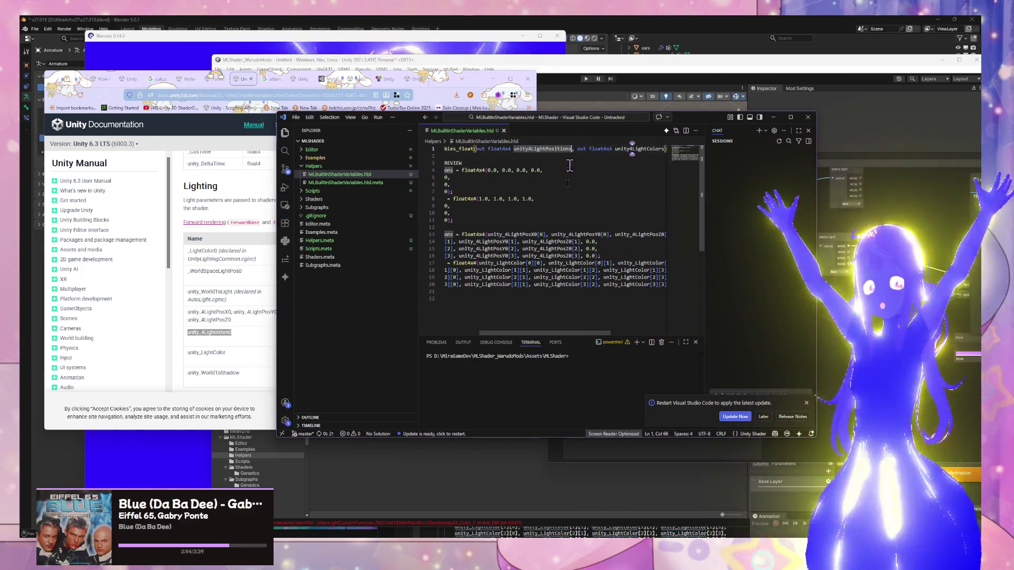
scroll(581, 336, right, 3)
text(, out float)
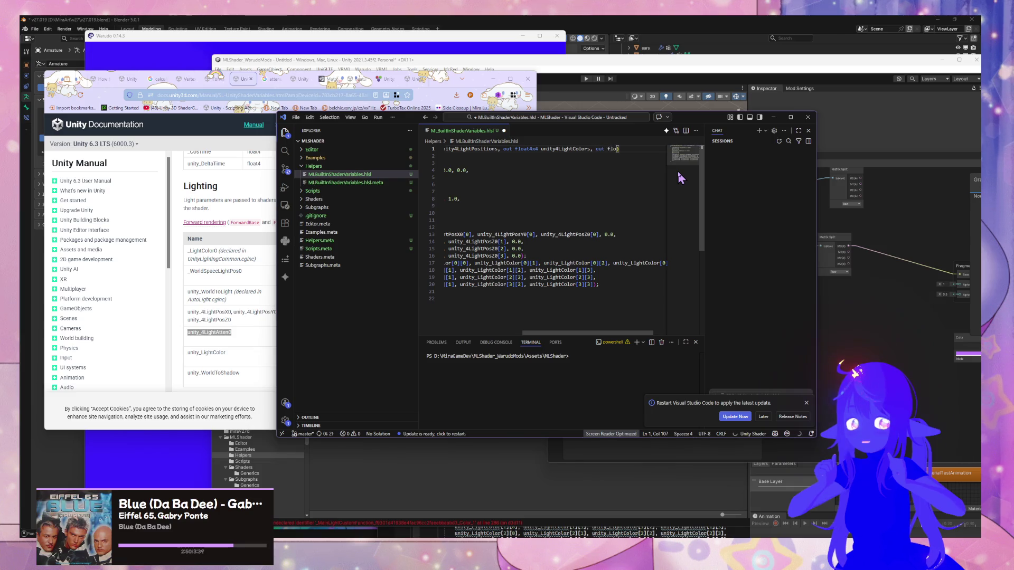
text(4)
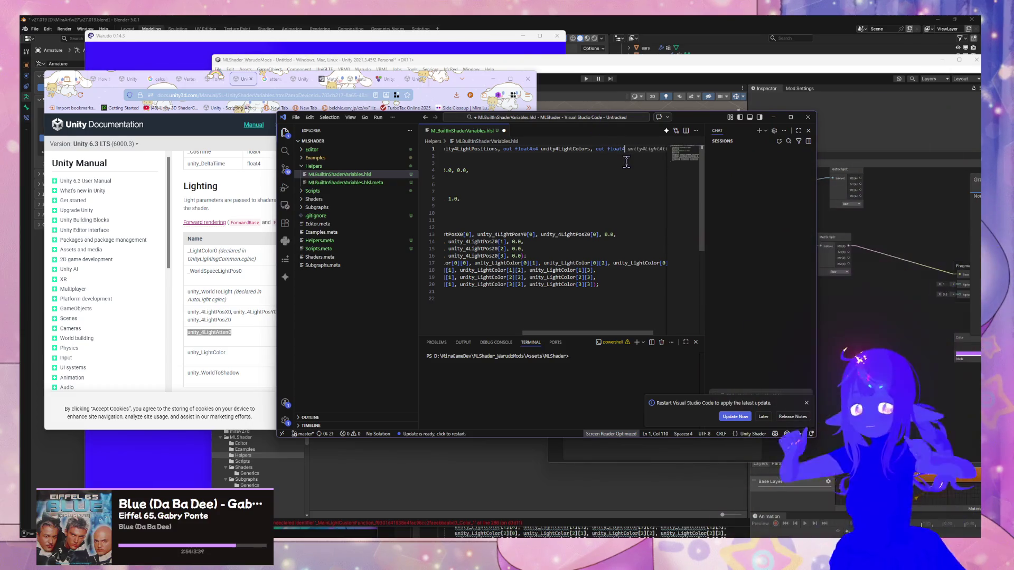
key(Tab)
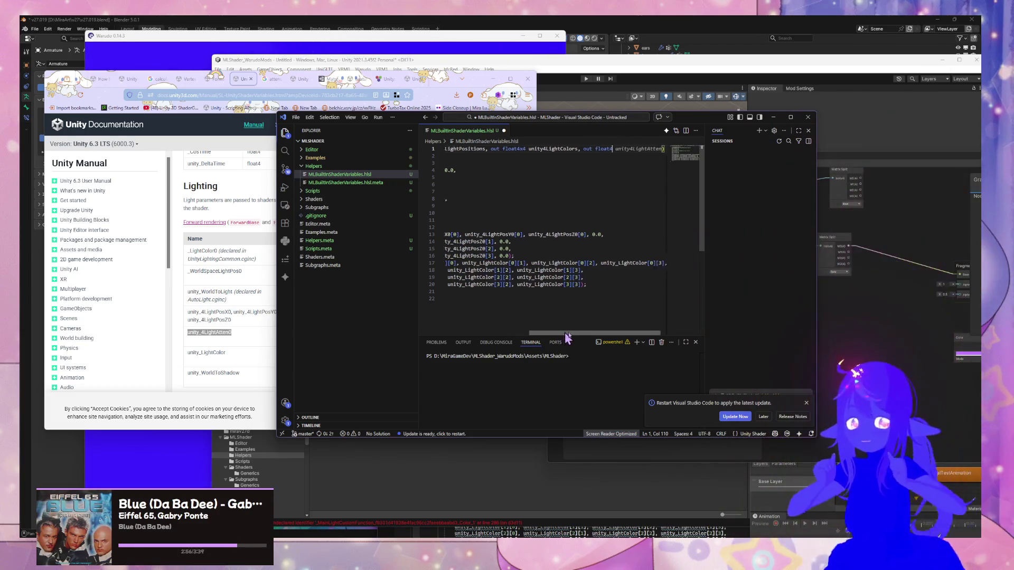
mouse_move(406, 121)
mouse_down()
mouse_move(668, 121)
mouse_move(358, 133)
mouse_up()
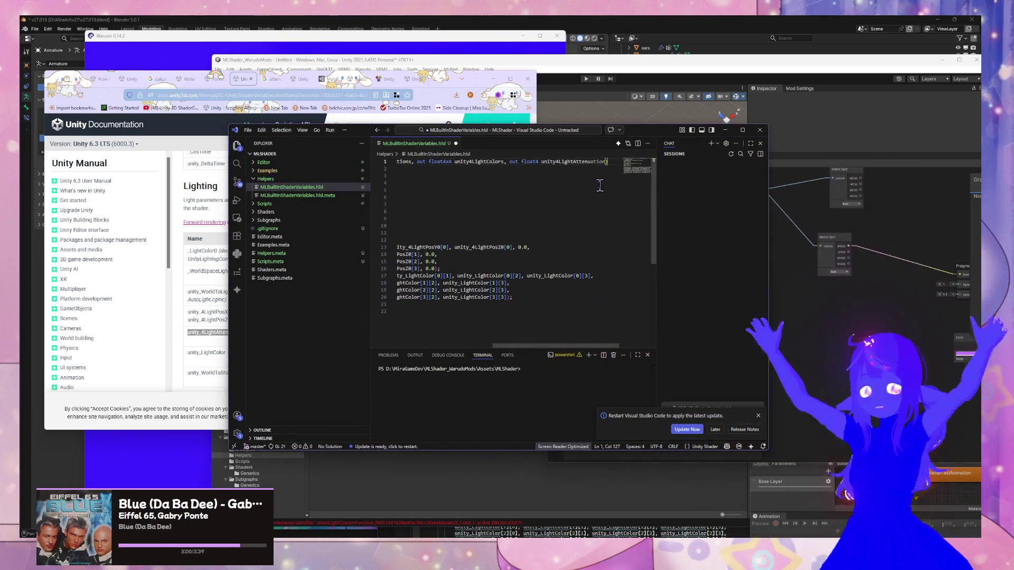
- Default unity4LightAttenuation to float4 of all 1.0 in the preview branch
click(559, 233)
key(Return)
key(Tab)
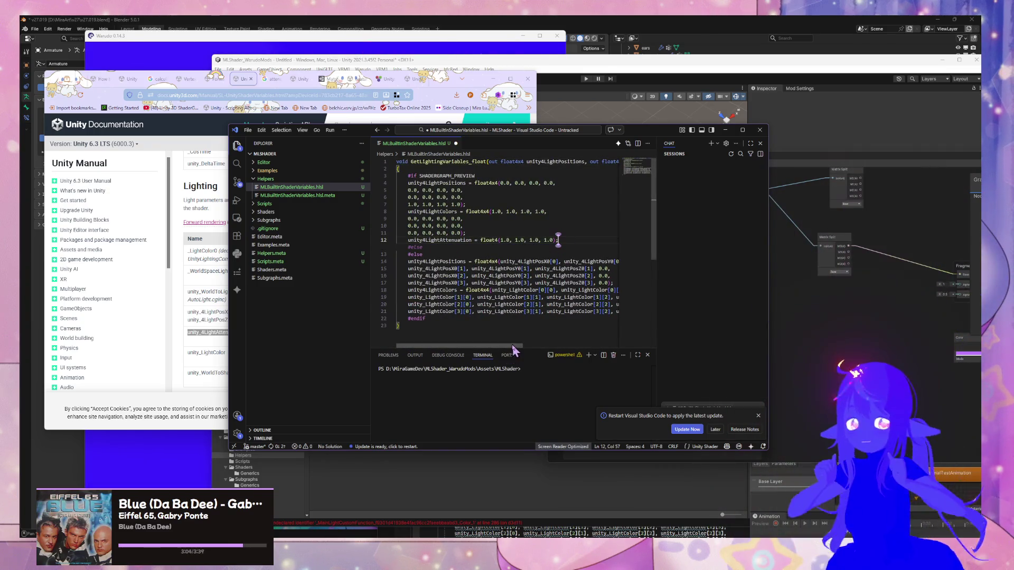
- Assign unity4LightAttenuation from unity_LightAttenuation[0–3] under #else and save the file
click(538, 342)
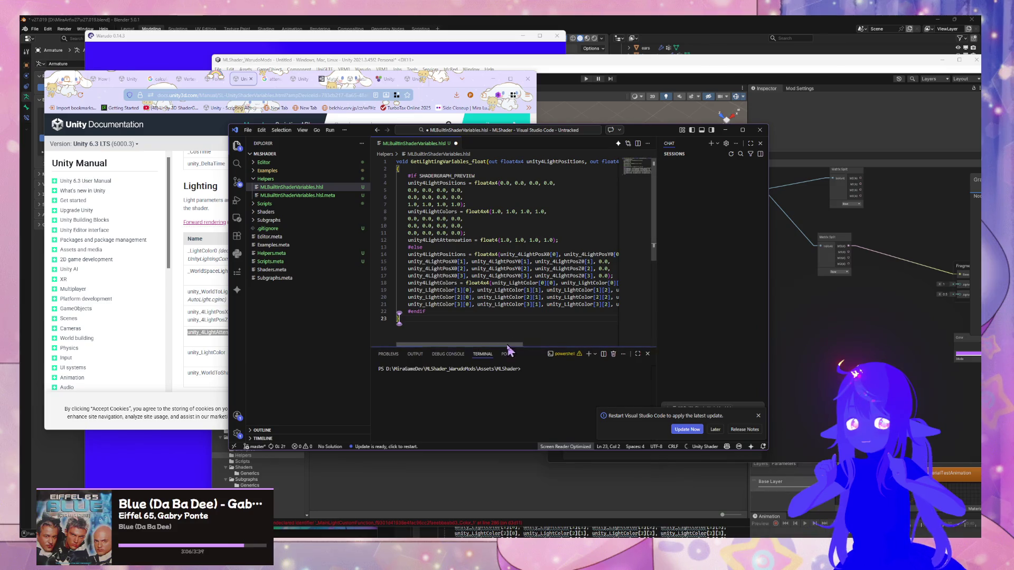
key(Up)
key(Up)
key(End)
key(Return)
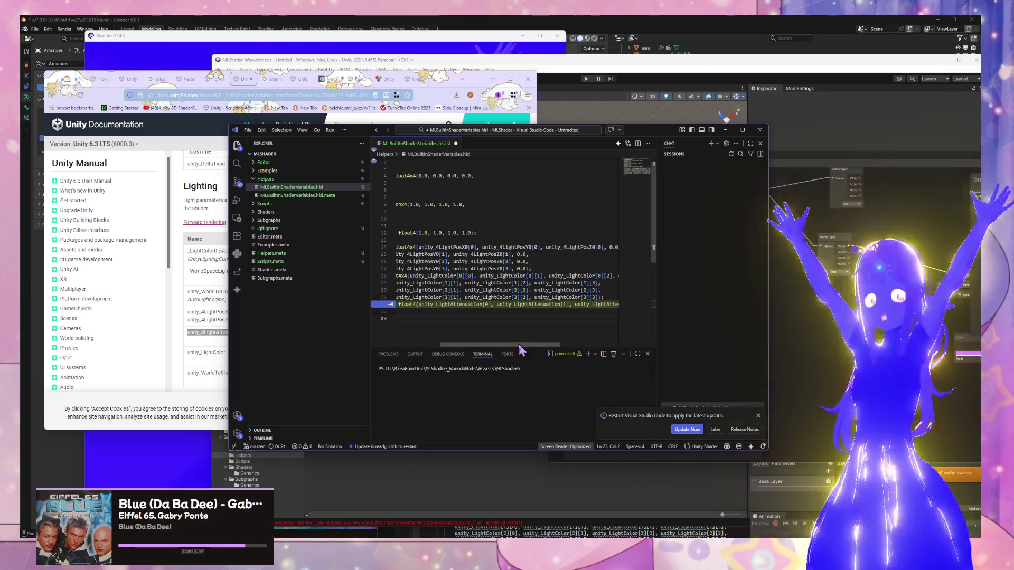
key(Tab)
mouse_move(506, 348)
mouse_down()
mouse_move(423, 346)
mouse_move(584, 350)
mouse_move(428, 346)
mouse_up()
key(ctrl+s)
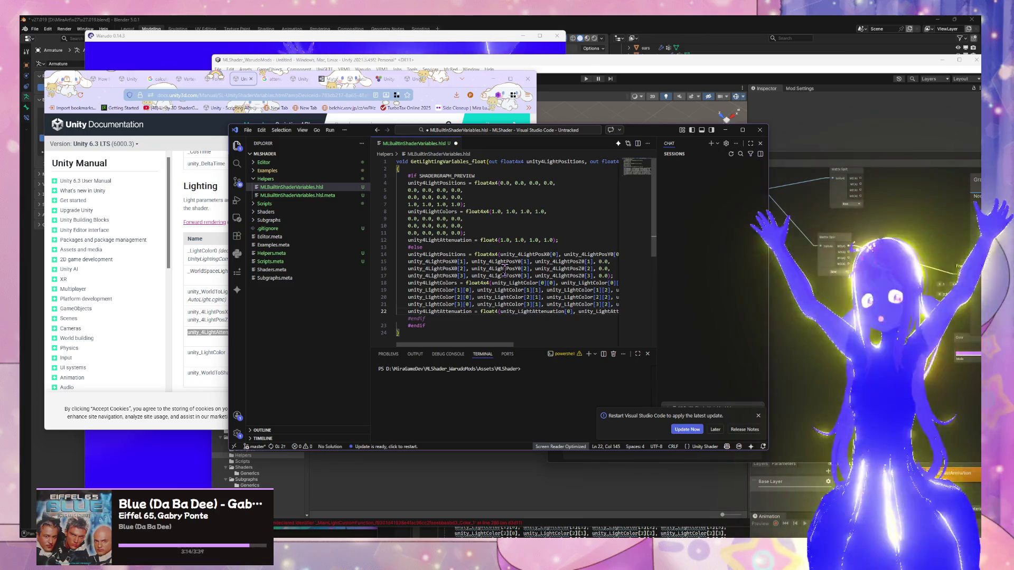
click(828, 282)
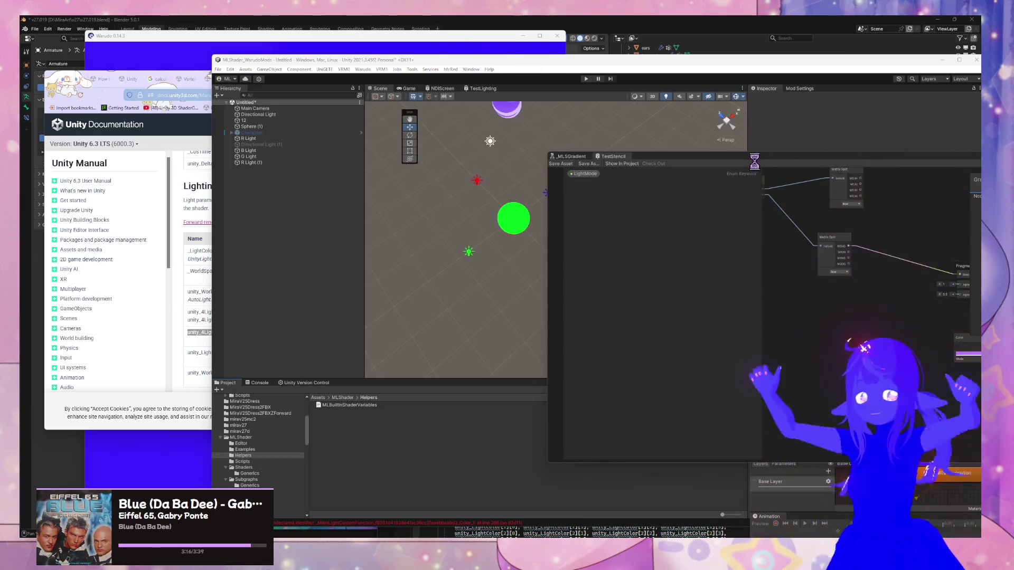
- Add a Vector 4 output named unity4LightAttenuations to the GetLightingVariables custom function node
drag(748, 160, 612, 217)
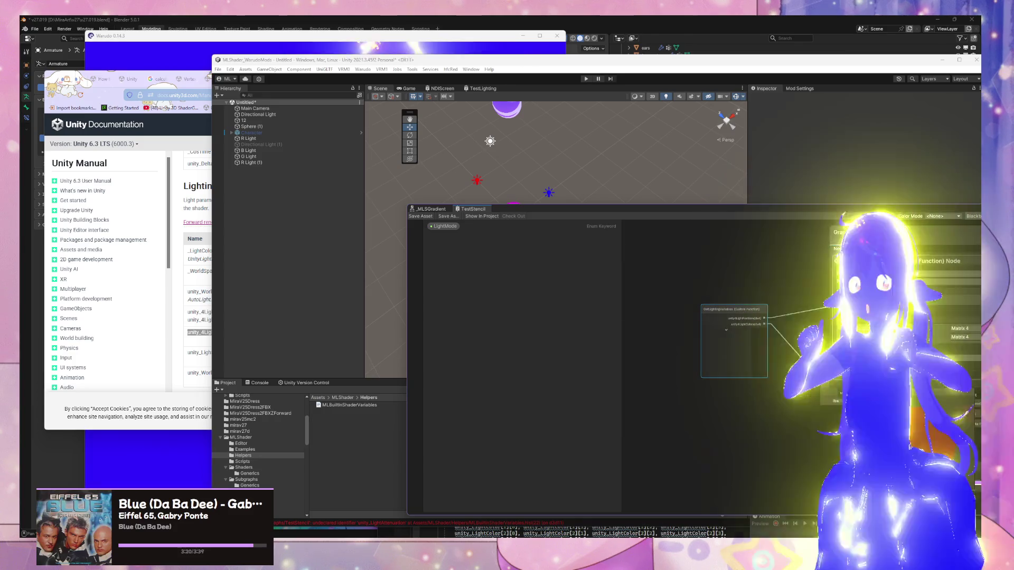
drag(790, 210, 586, 197)
click(838, 333)
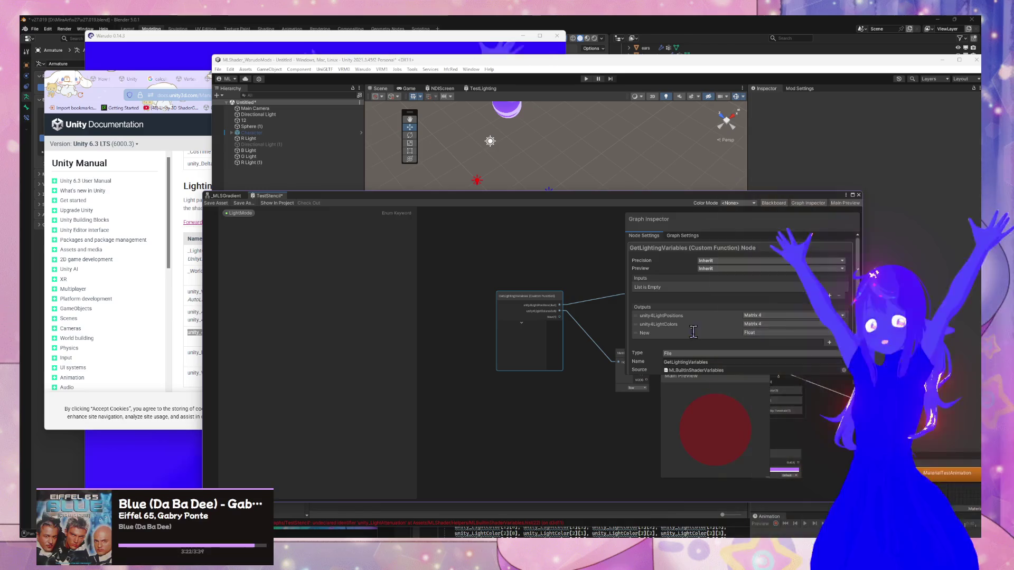
text(un)
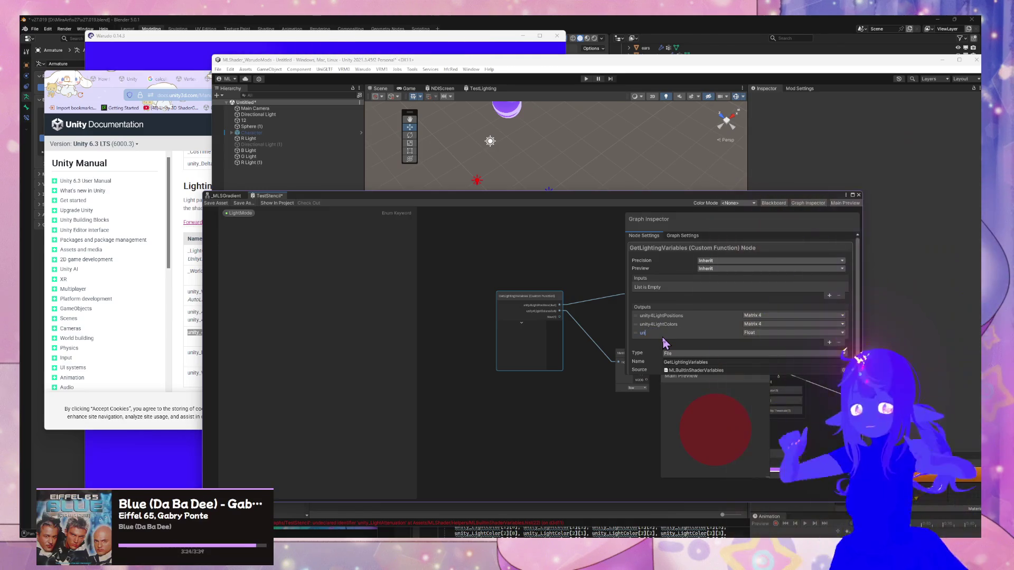
text(ity4Ligh)
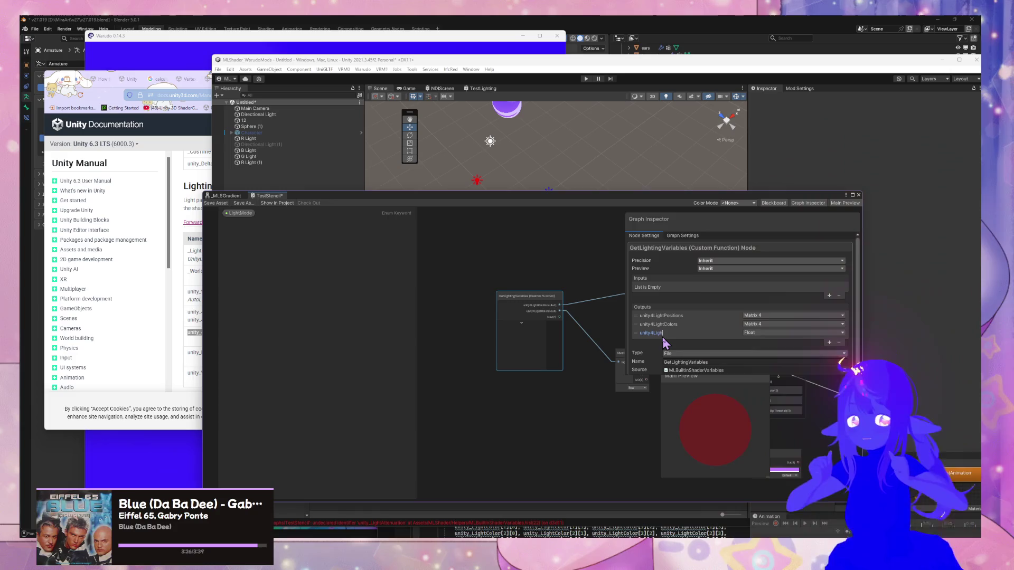
text(tAttenuations)
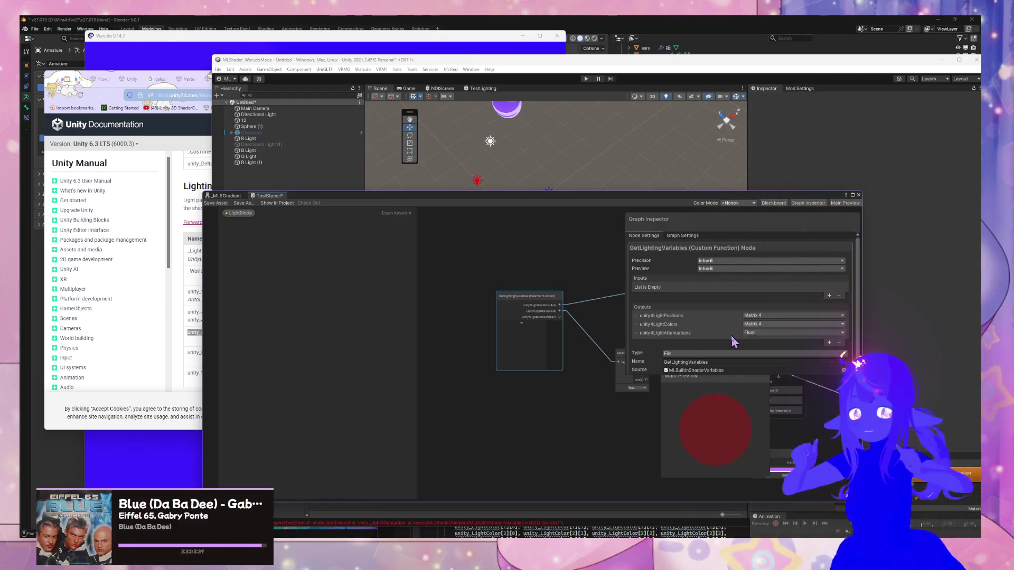
click(760, 334)
click(786, 415)
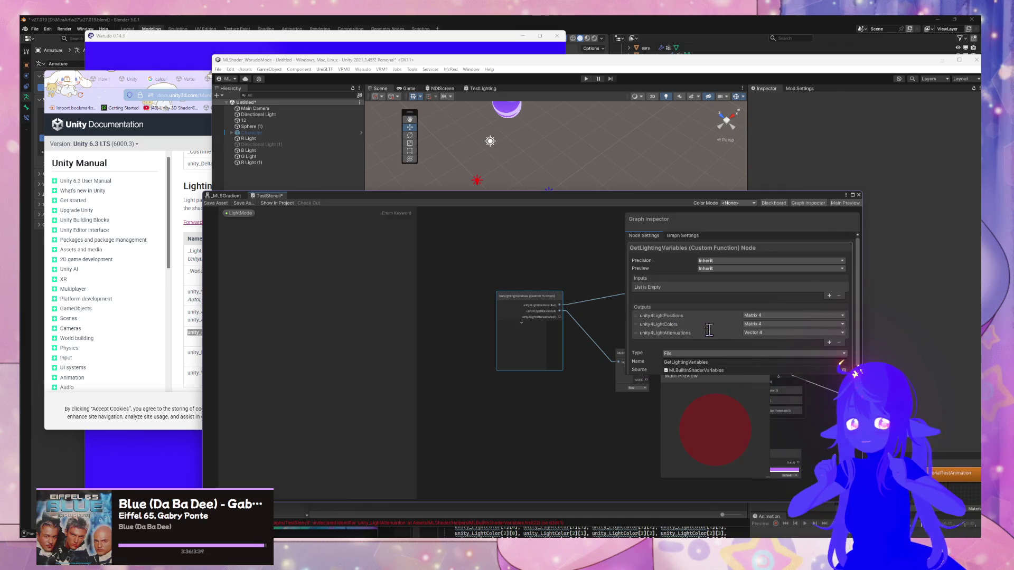
- Switch to Warudo and drop the Ambient Color Opacity to 0
mouse_move(410, 538)
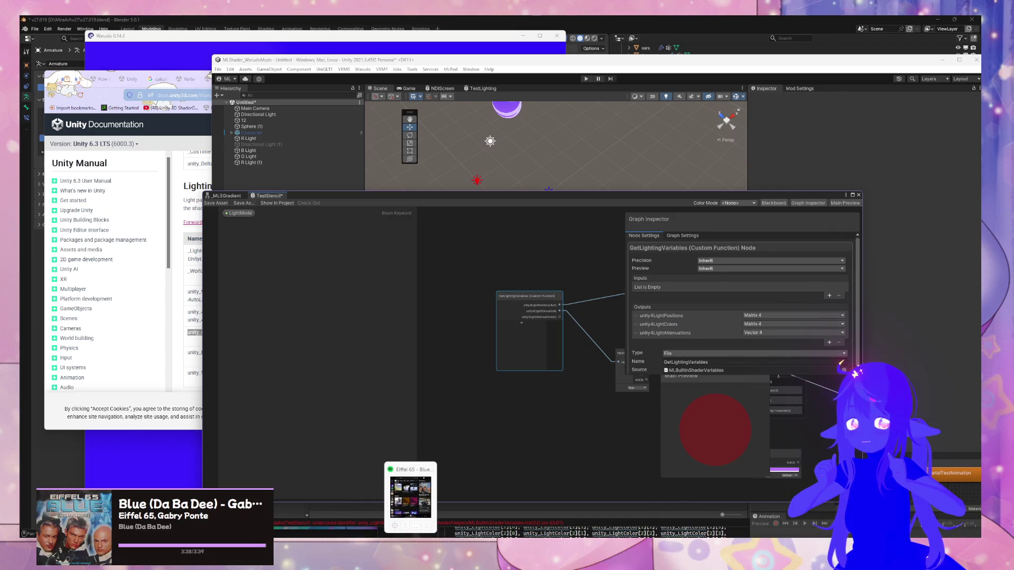
key(alt+Tab)
drag(846, 346, 631, 383)
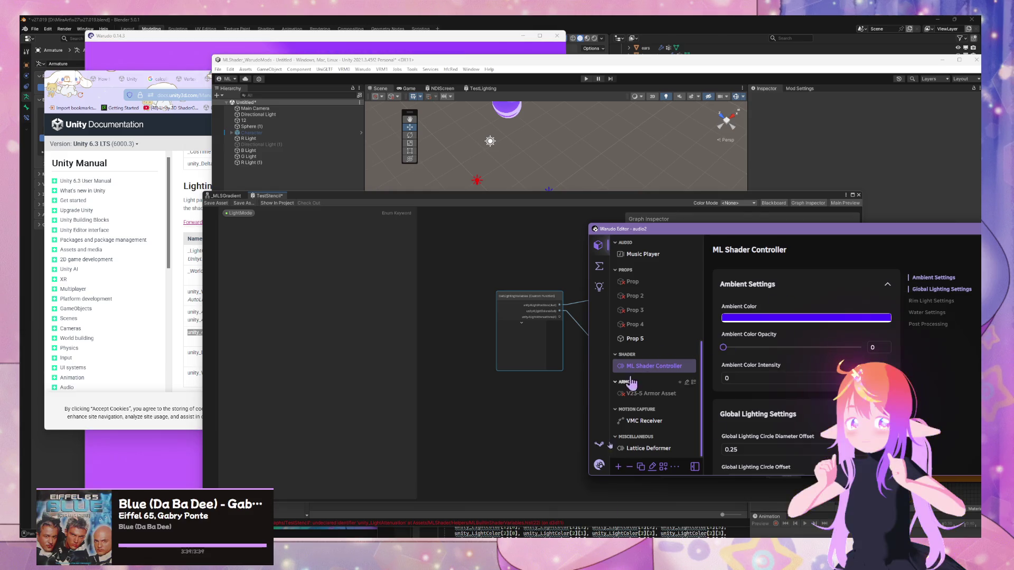
- Check that Spotify now plays Alice Deejay's 'Better Off Alone', then return to Shader Graph
key(alt+Tab)
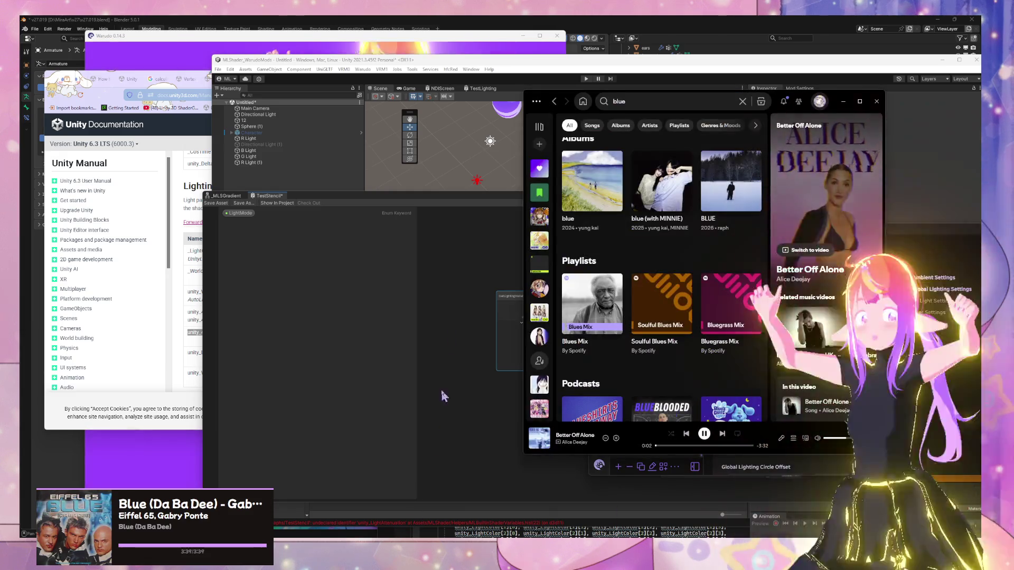
key(alt+Tab)
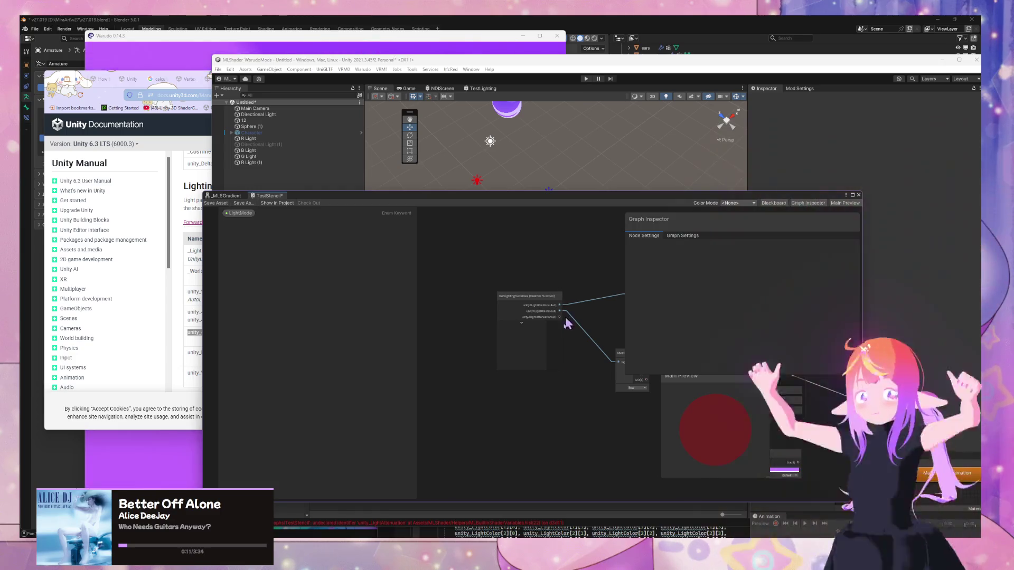
- Highlight the attenuation description in the Unity documentation lighting table
scroll(573, 396, up, 3)
scroll(494, 423, down, 3)
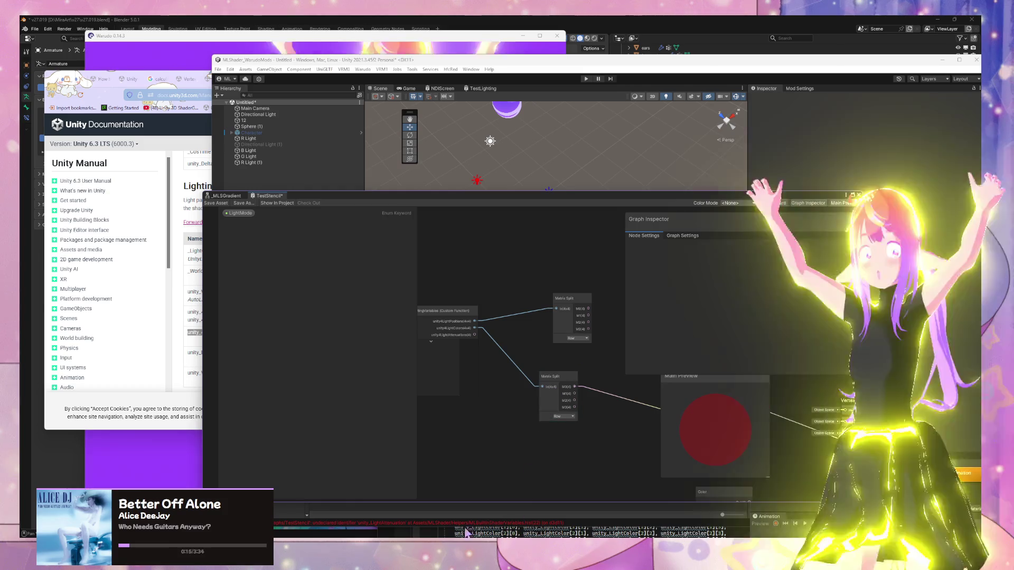
mouse_move(443, 560)
click(546, 527)
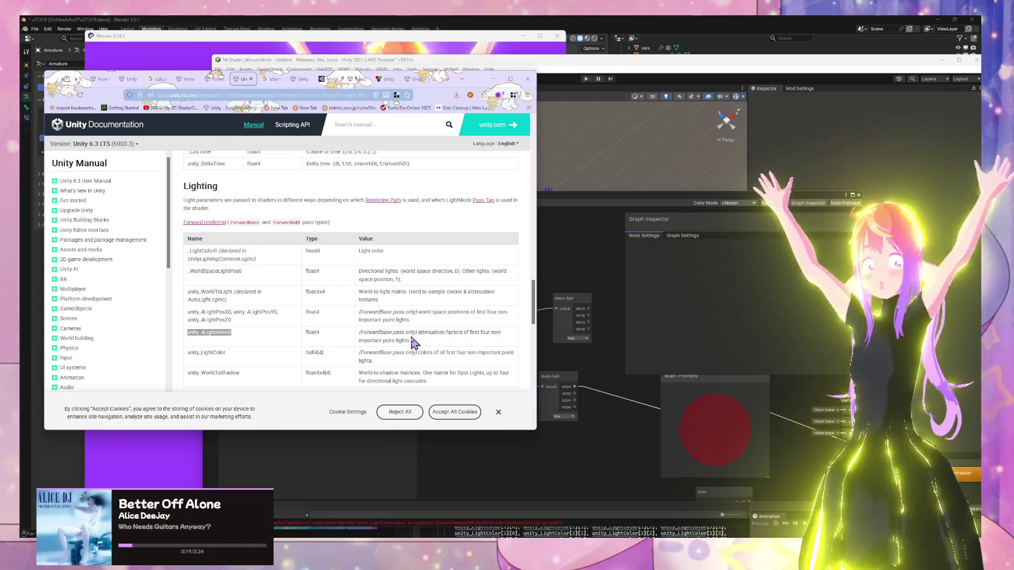
drag(418, 333, 444, 332)
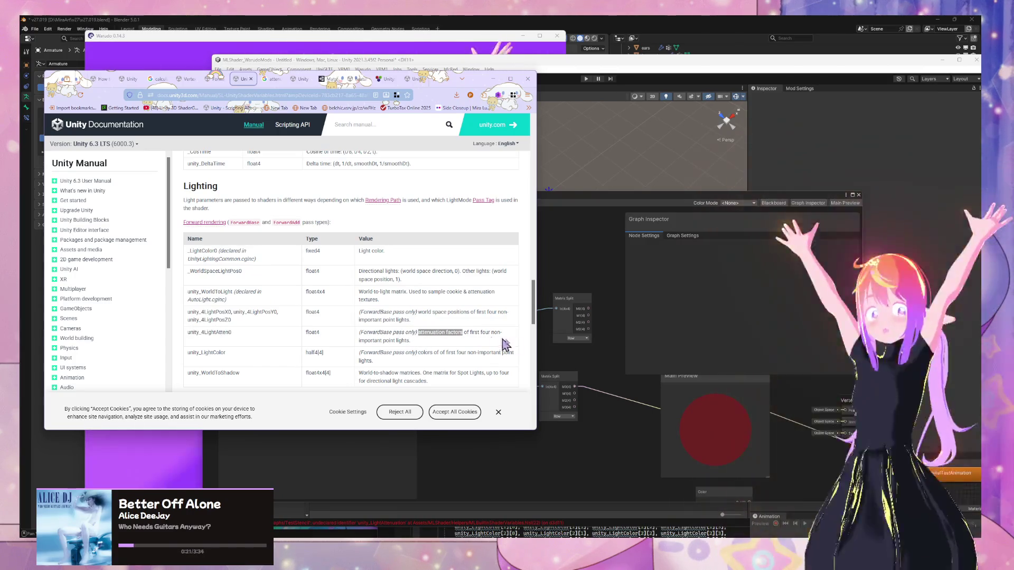
click(575, 361)
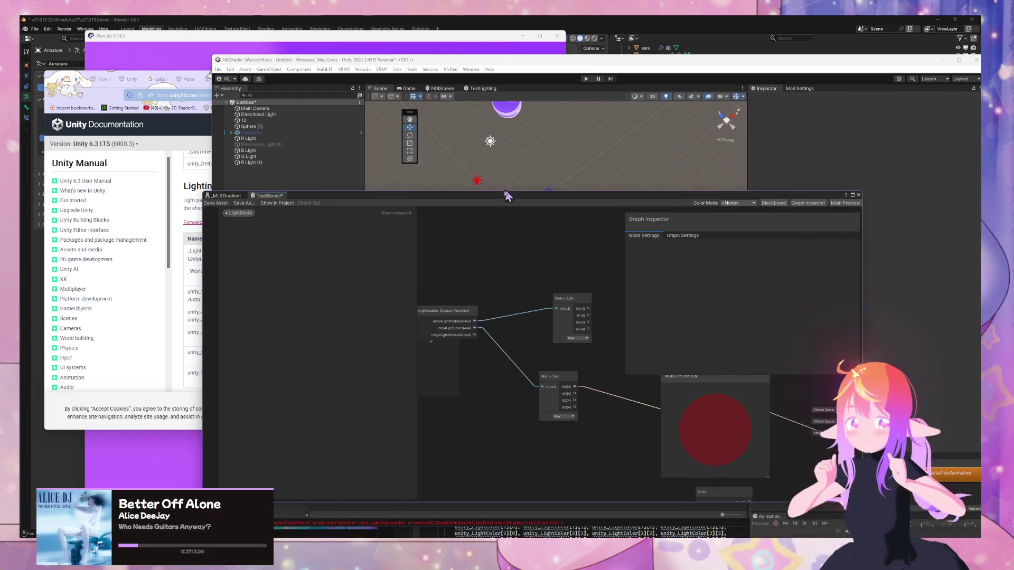
- Rearrange the Shader Graph window and nodes to frame the Matrix Split and custom function nodes
drag(555, 300, 529, 260)
mouse_move(583, 196)
mouse_down()
mouse_move(972, 221)
mouse_move(725, 211)
mouse_move(510, 237)
mouse_move(524, 191)
mouse_up()
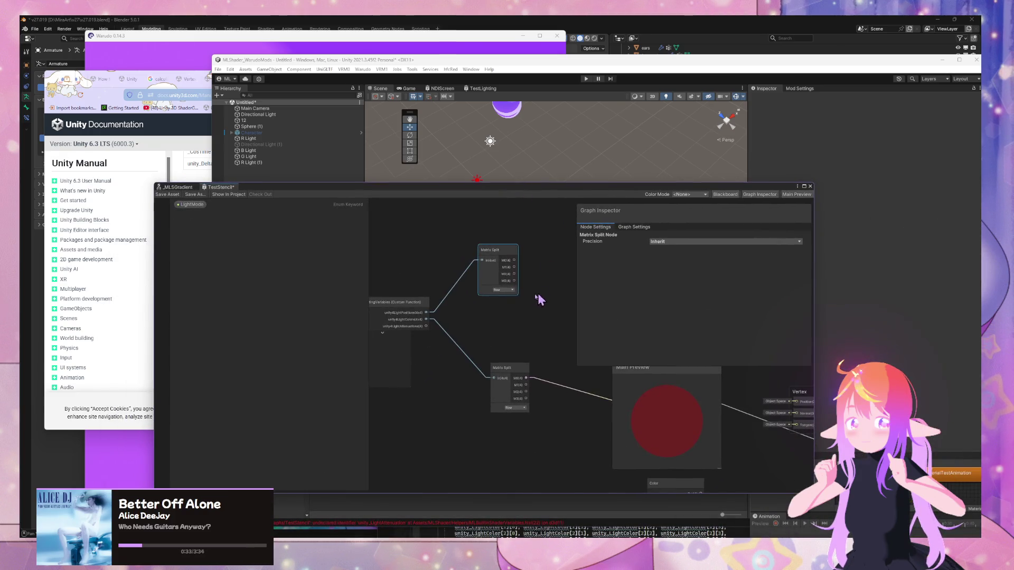
drag(537, 296, 422, 331)
scroll(482, 304, up, 1)
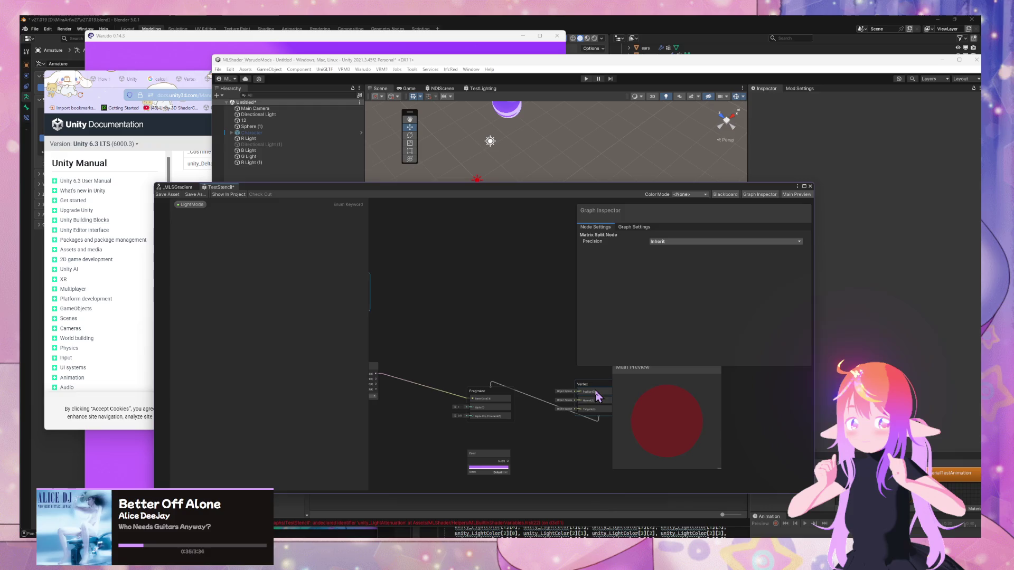
mouse_move(598, 395)
mouse_down()
mouse_move(549, 296)
mouse_move(430, 350)
mouse_move(560, 346)
mouse_move(506, 338)
mouse_move(503, 328)
mouse_up()
scroll(528, 343, up, 1)
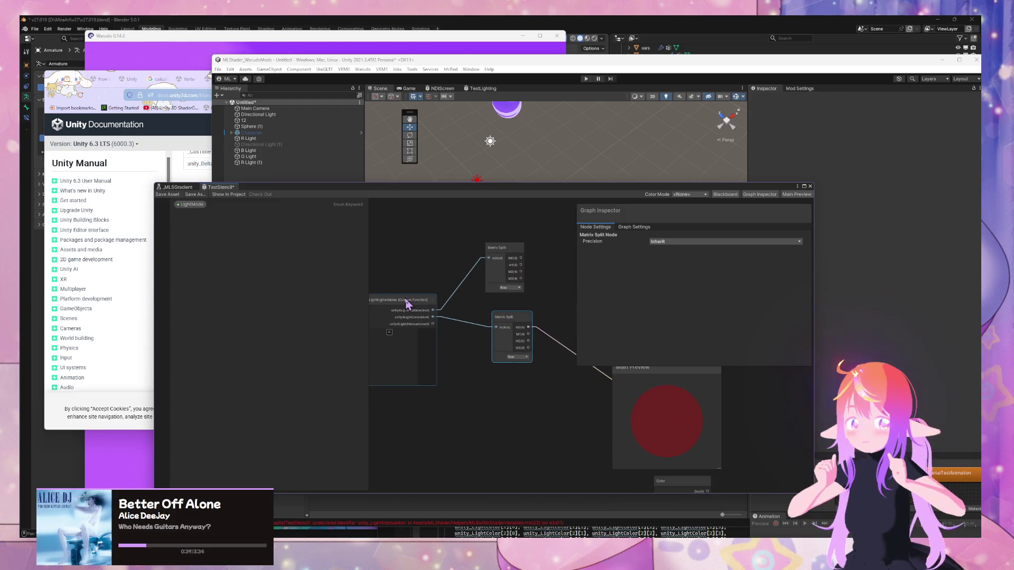
drag(407, 304, 390, 304)
click(450, 401)
- Add a Split node and connect the unity4LightAttenuations output into it
key(space)
text(split)
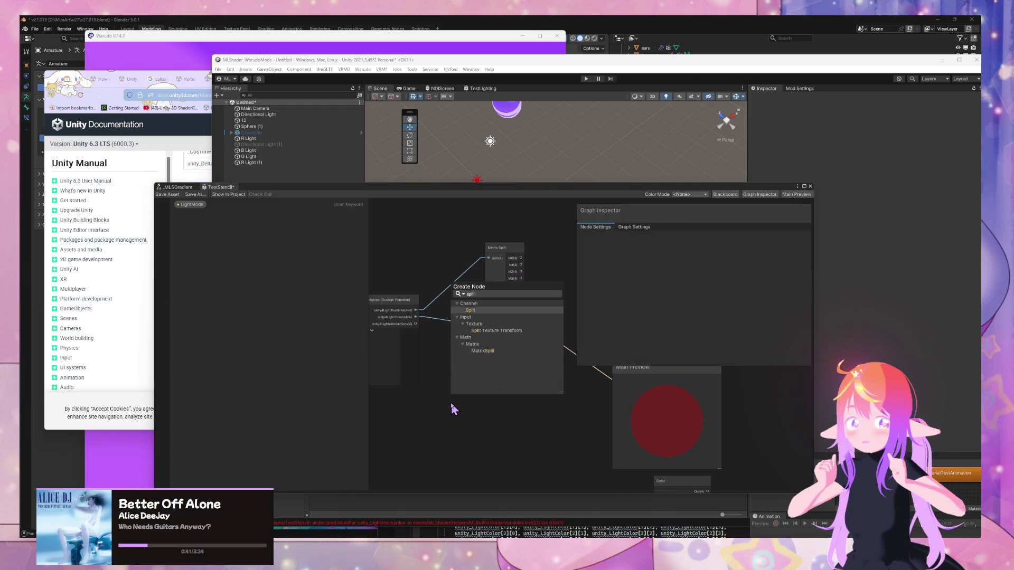
key(Return)
mouse_move(467, 417)
mouse_down()
mouse_move(488, 369)
mouse_move(487, 401)
mouse_up()
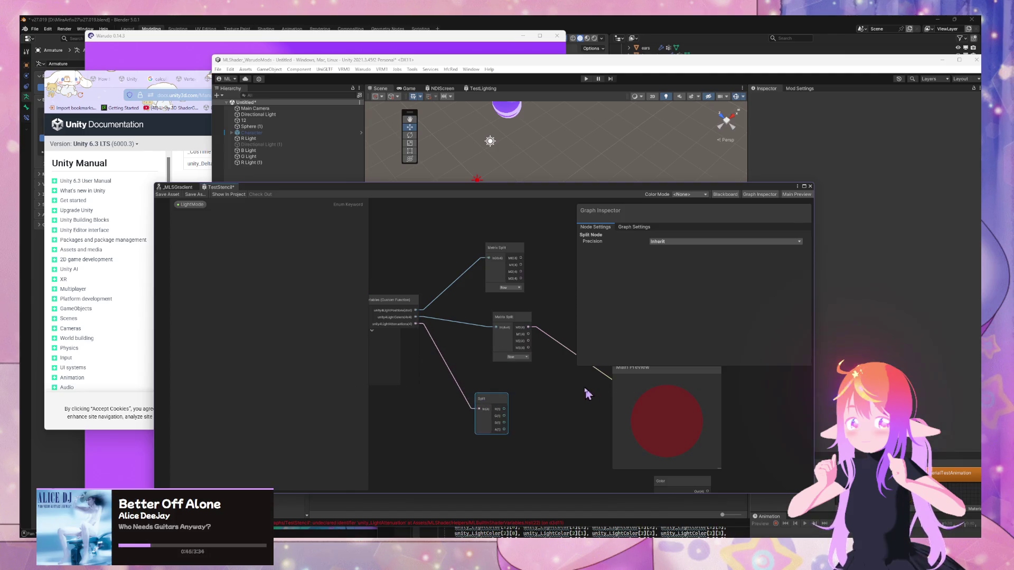
- Delete the connection from the Matrix Split to the Fragment's Base Color
mouse_move(670, 406)
mouse_down()
mouse_move(547, 375)
mouse_move(516, 271)
mouse_move(528, 339)
mouse_up()
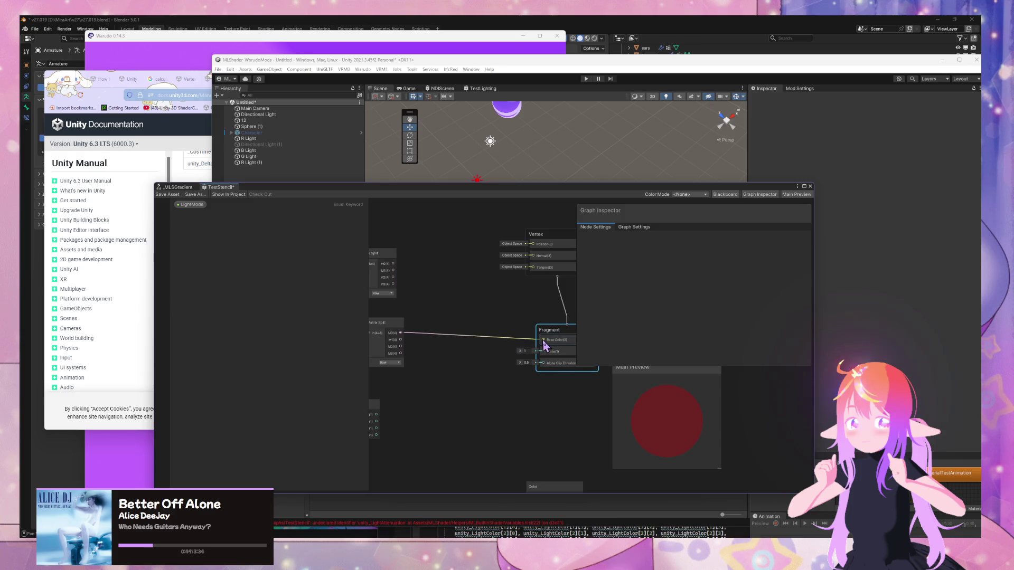
click(415, 335)
key(Delete)
drag(446, 323, 535, 332)
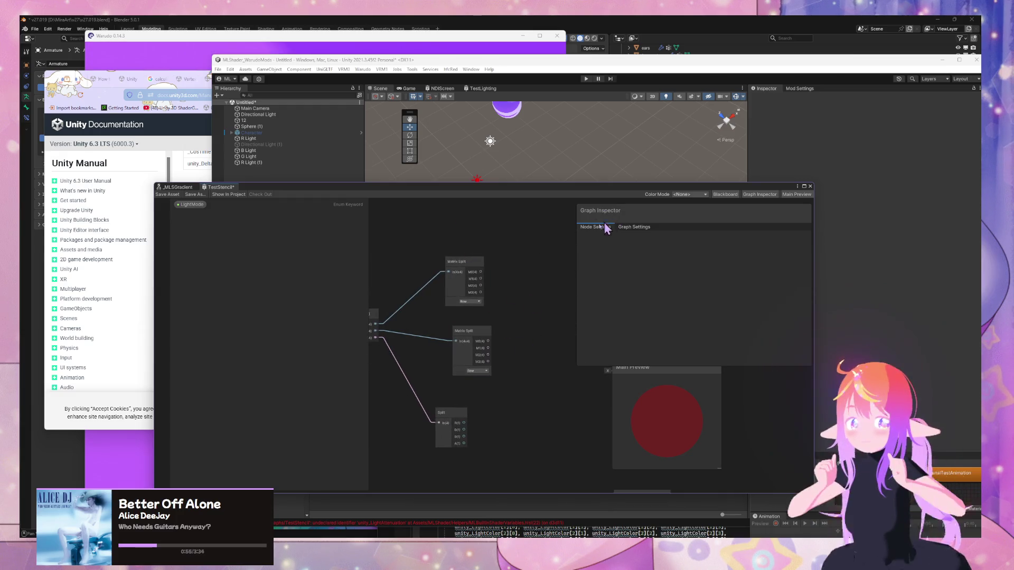
drag(548, 279, 471, 262)
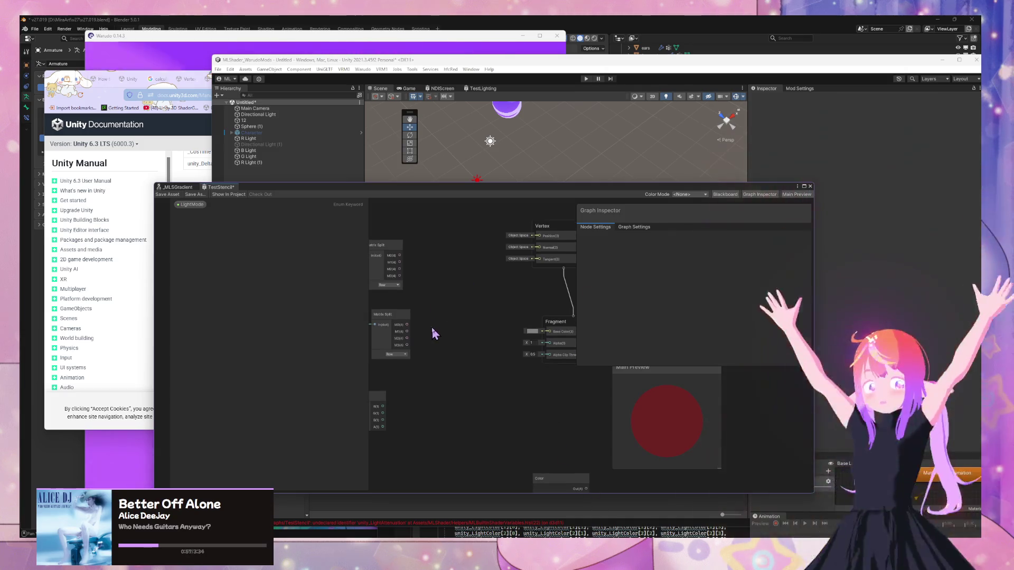
- Add a Blend node in Overlay mode beside the Fragment stage, then return to the lighting docs
key(space)
text(blend)
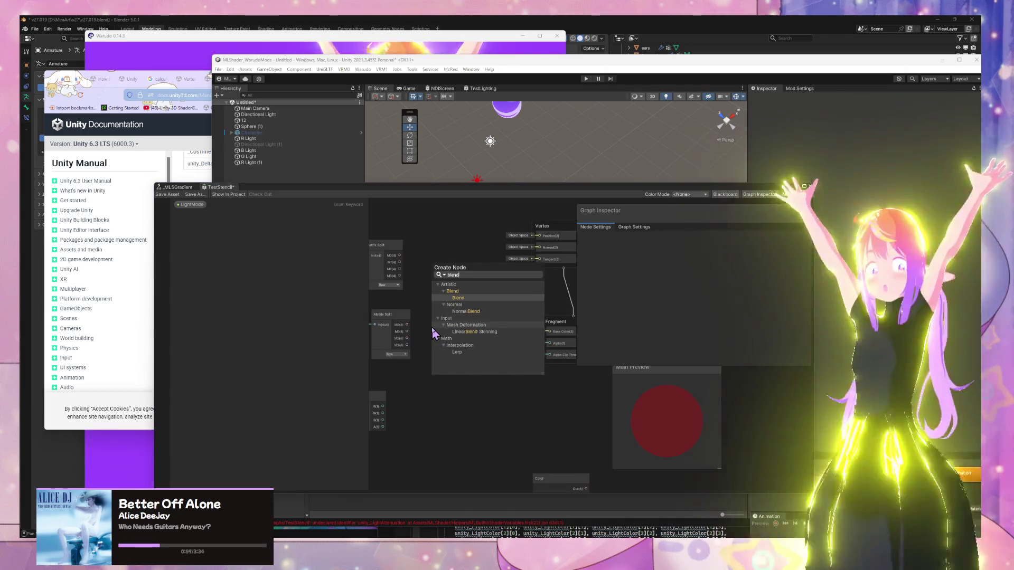
key(Return)
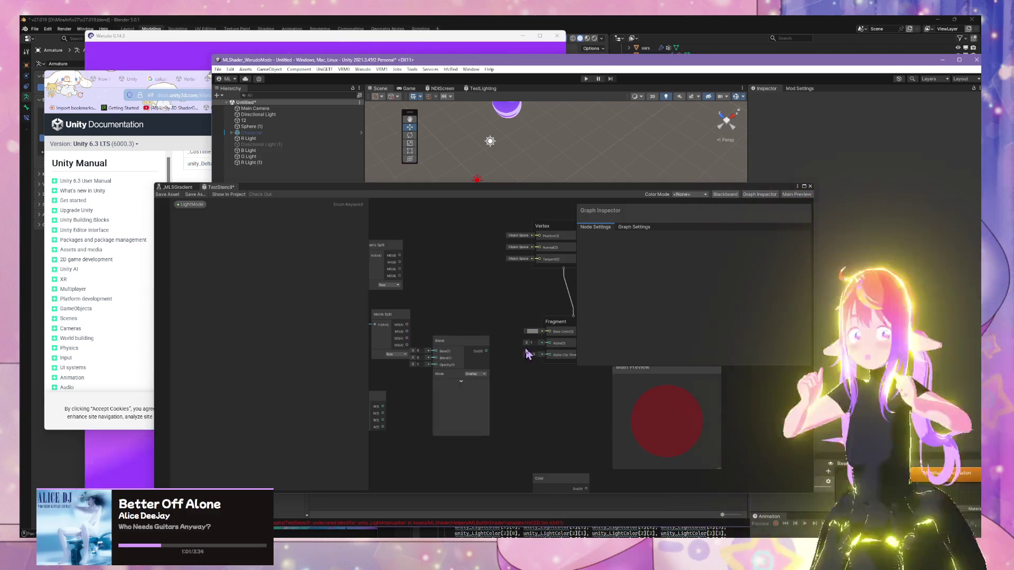
click(475, 374)
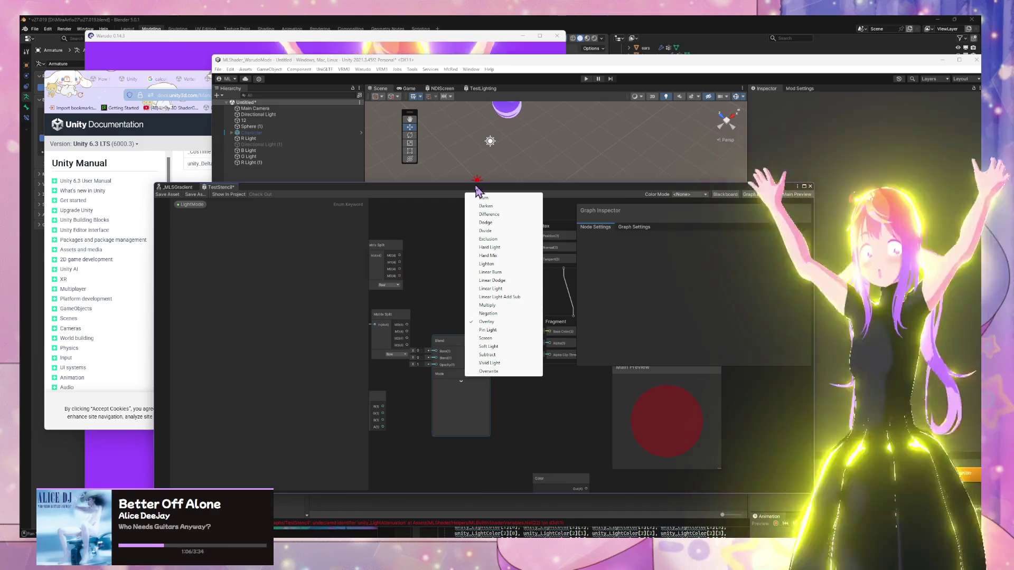
click(158, 180)
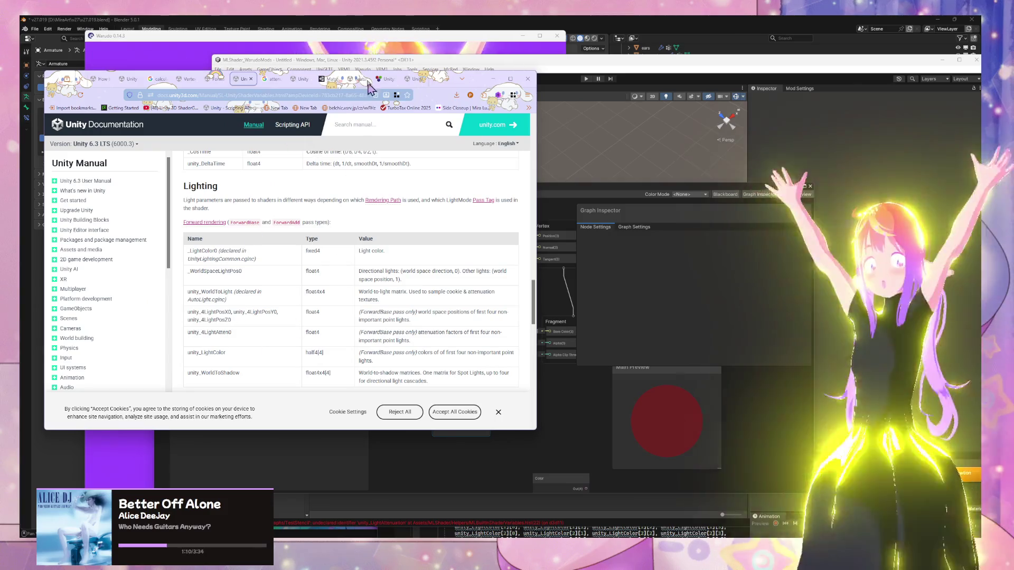
- Search Google for 'blender 4 lights color shader'
click(272, 79)
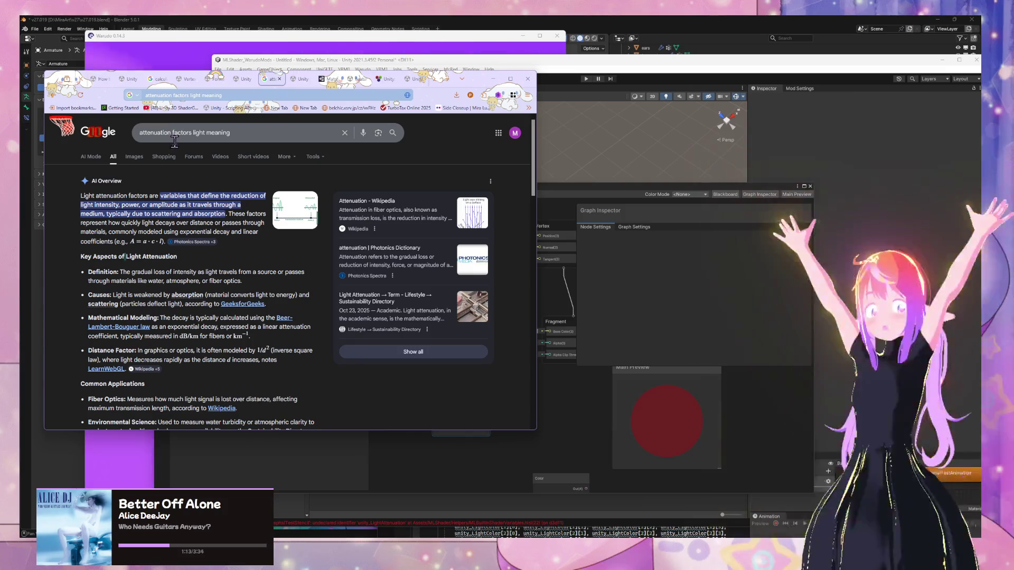
click(247, 136)
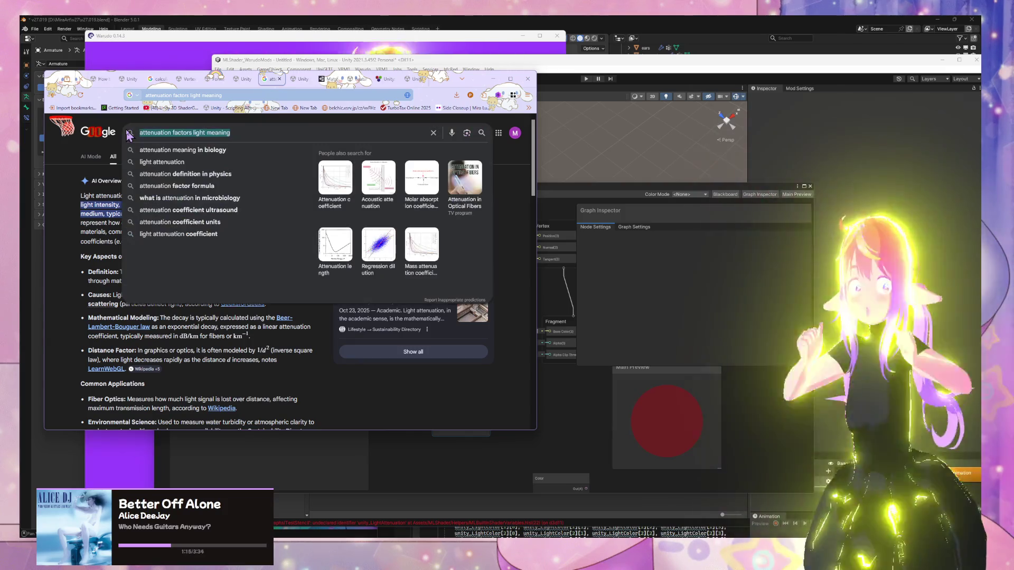
text(blend)
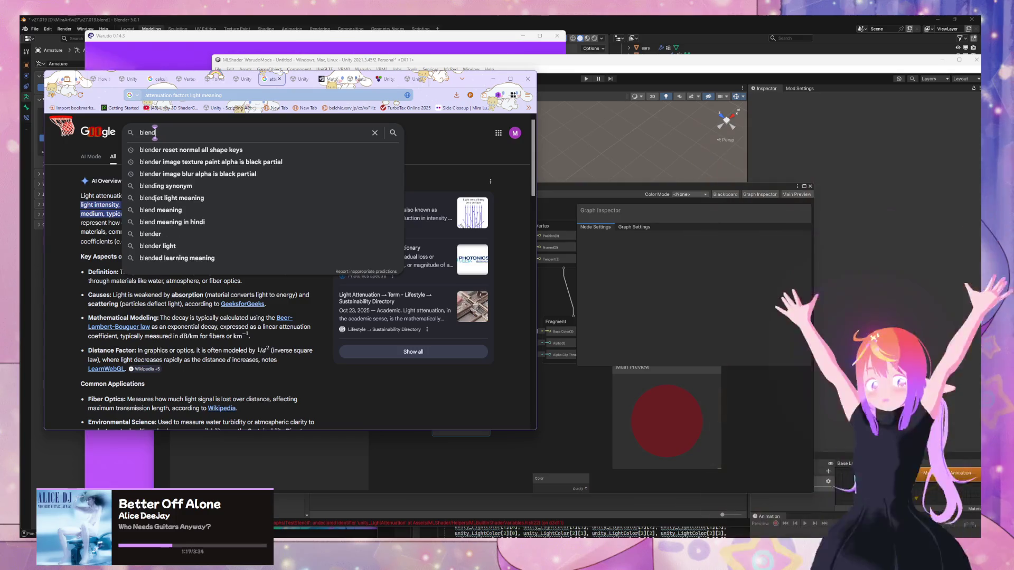
text(er 4 lights)
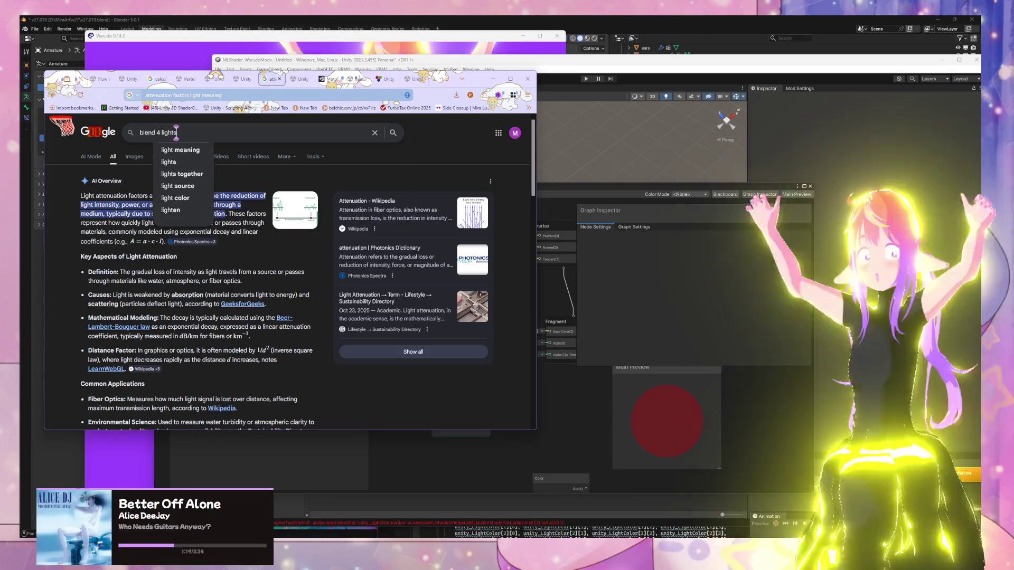
text( c)
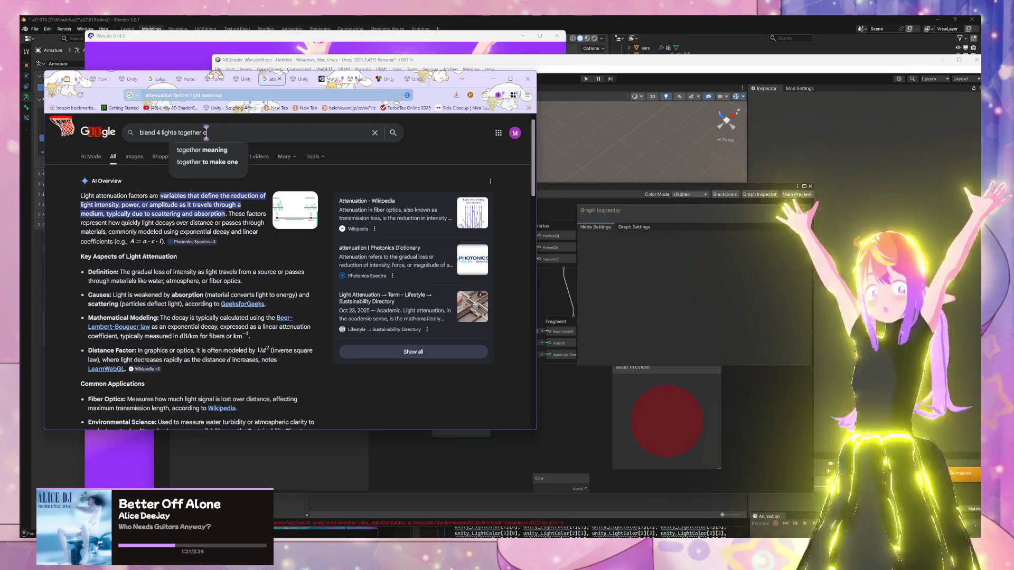
text(olor shader)
key(Return)
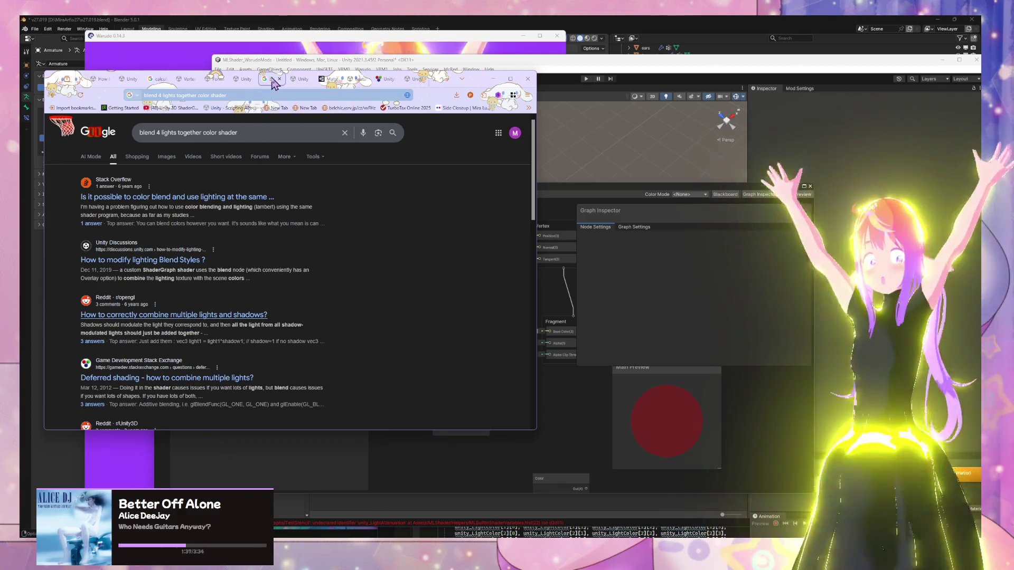
- Open the r/opengl thread on combining multiple lights and shadows and mark its light2 line
click(302, 80)
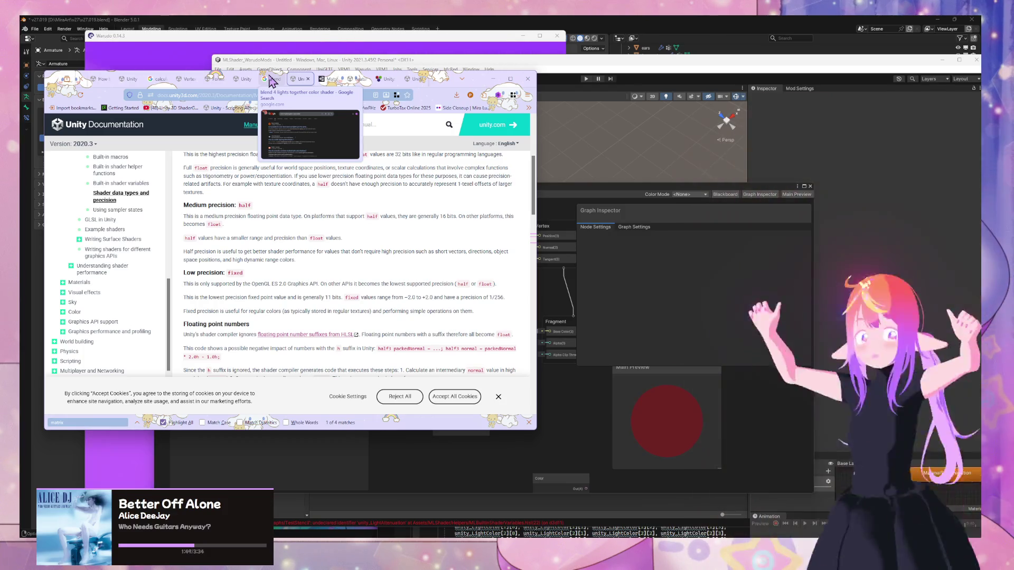
click(270, 80)
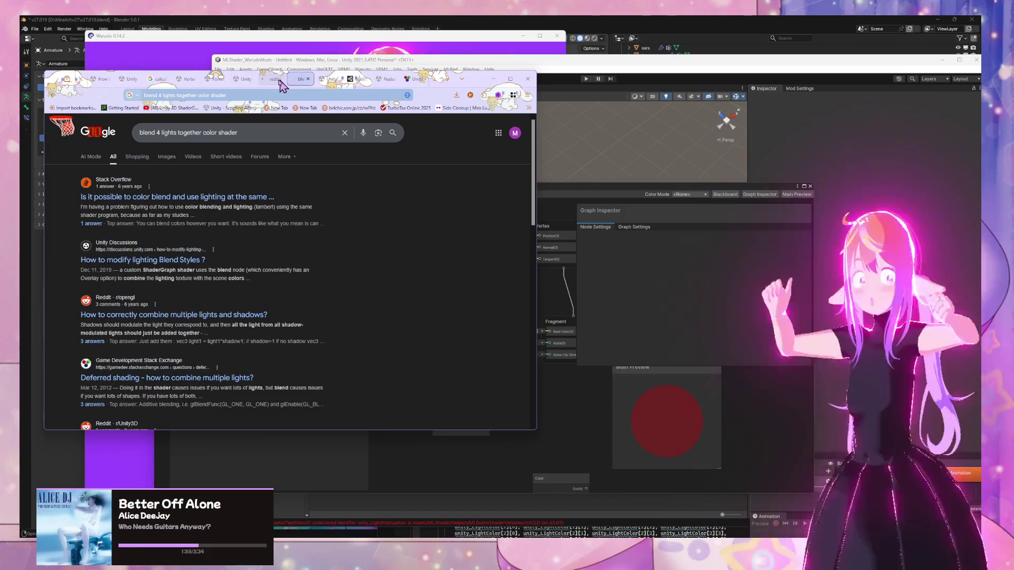
click(278, 80)
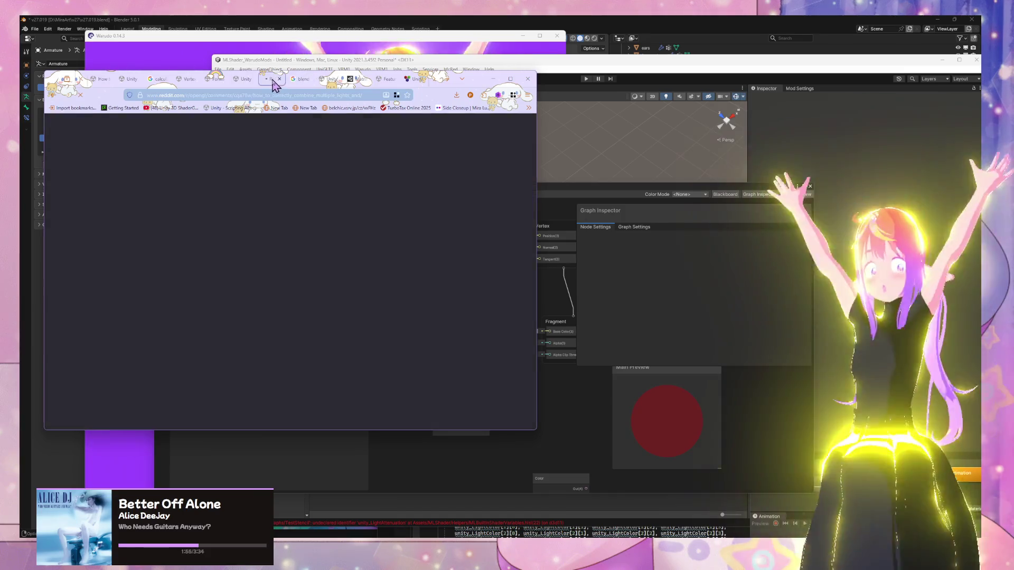
scroll(326, 219, down, 5)
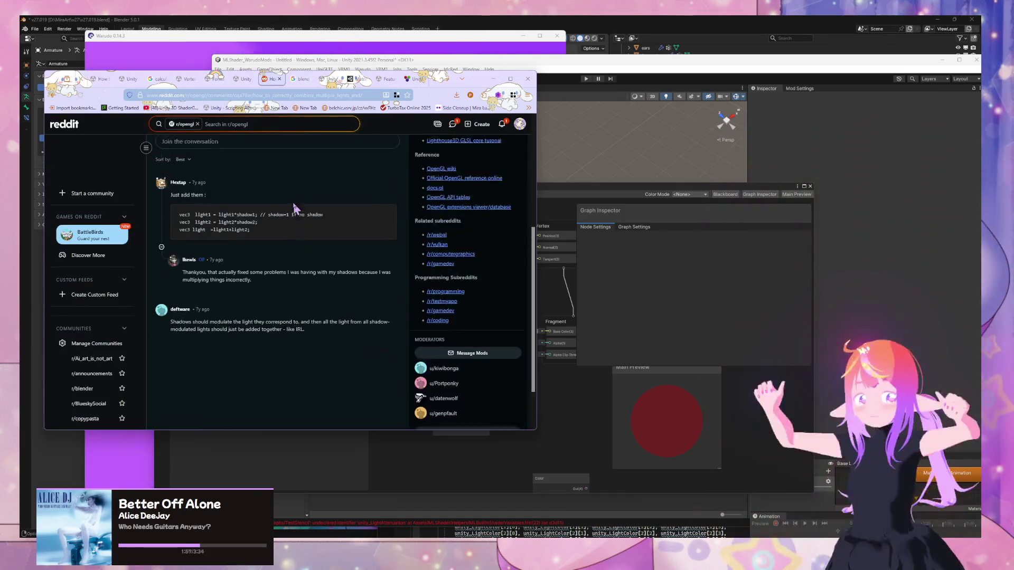
scroll(327, 220, up, 2)
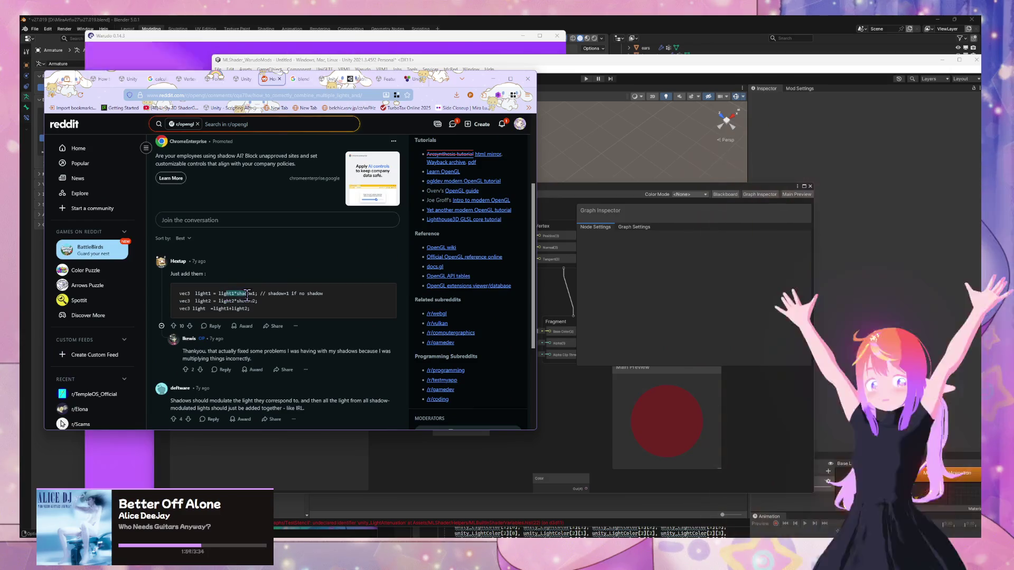
drag(223, 301, 256, 302)
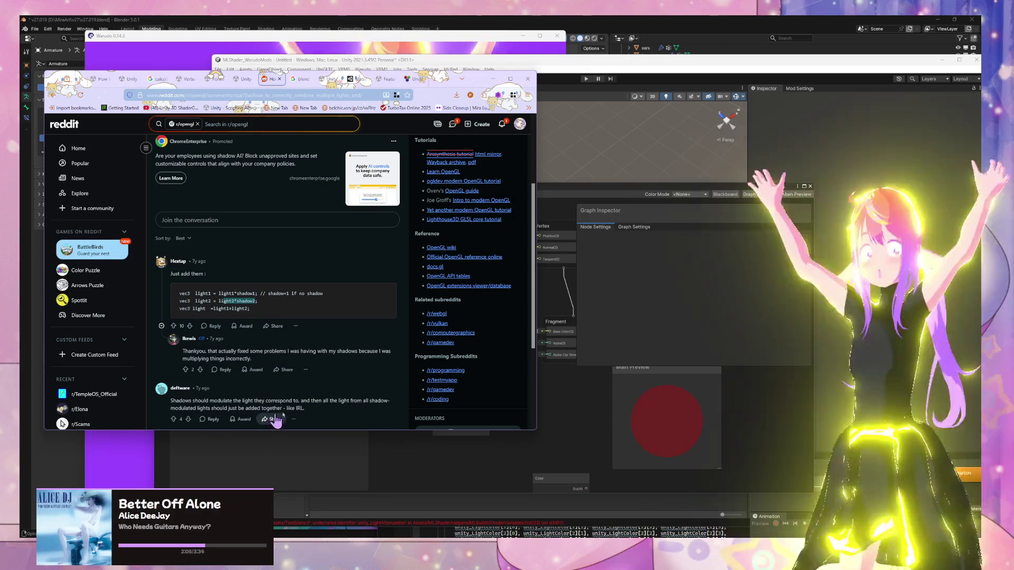
click(459, 466)
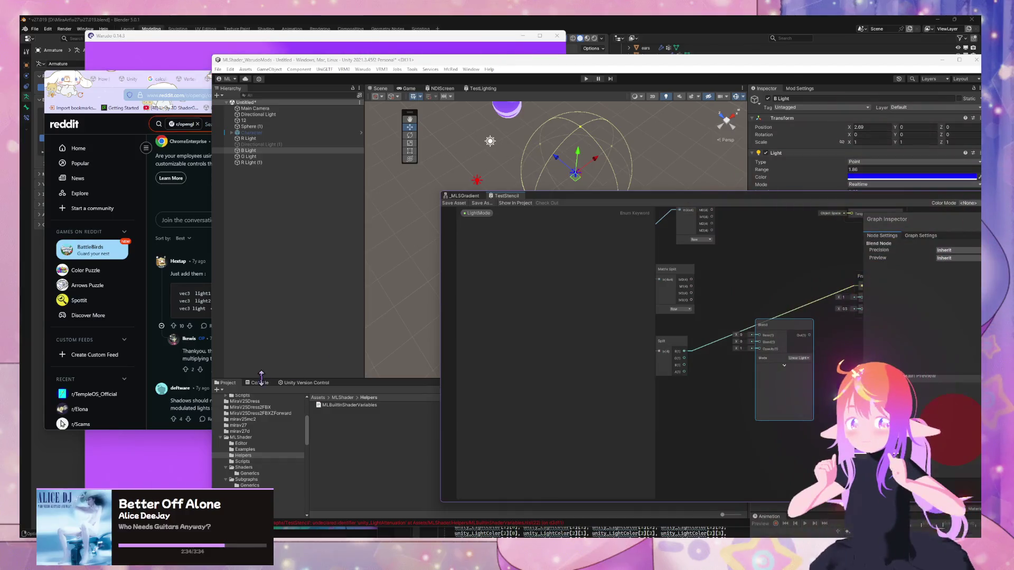
- Clear the Console to recompile, reposition the Shader Graph window, and select the GetLightingVariables node
click(218, 391)
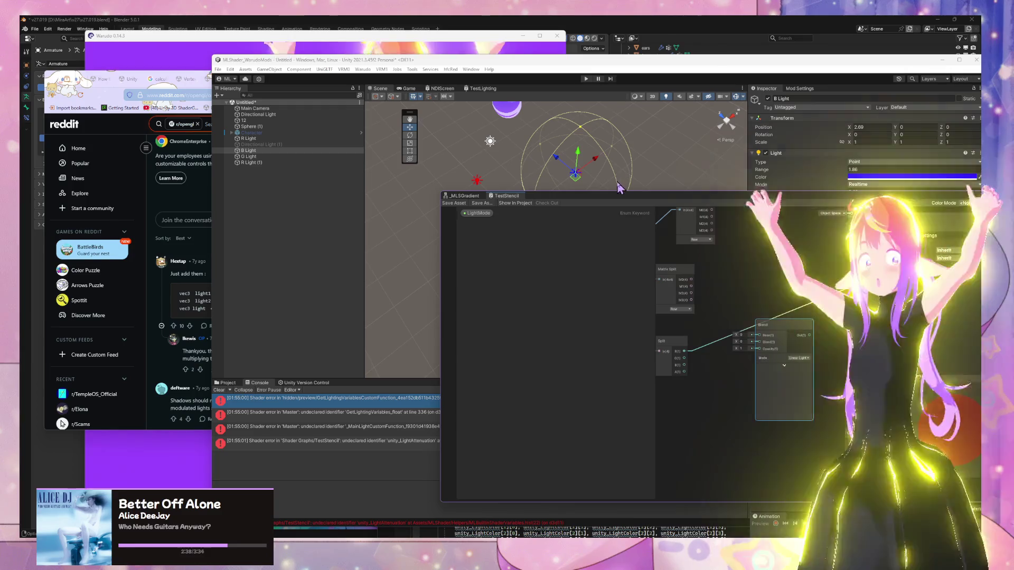
mouse_move(614, 201)
mouse_down()
mouse_move(757, 310)
mouse_move(750, 231)
mouse_move(707, 185)
mouse_up()
mouse_move(598, 292)
mouse_down()
mouse_move(521, 293)
mouse_move(607, 306)
mouse_up()
click(482, 271)
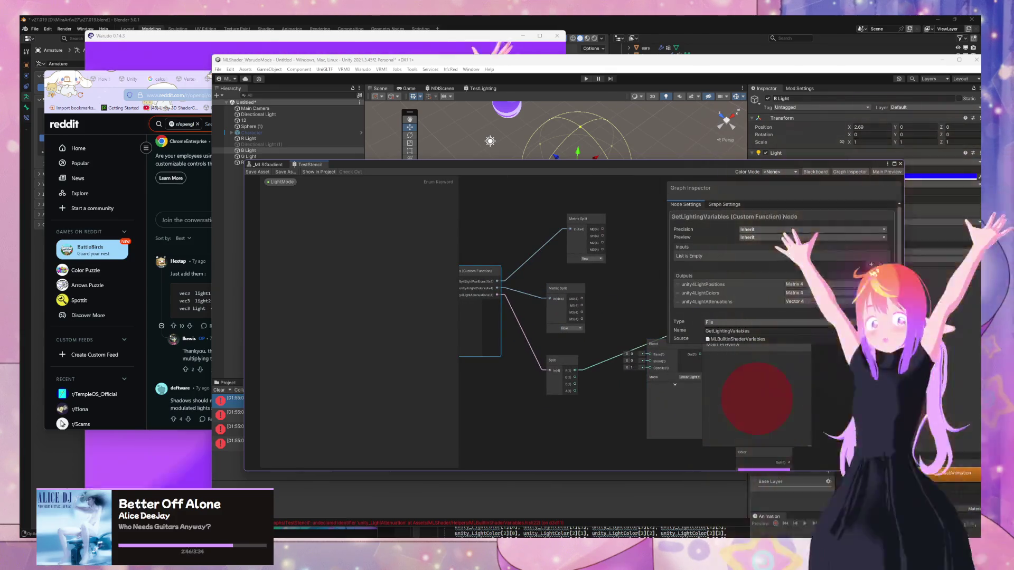
mouse_move(683, 532)
mouse_move(640, 507)
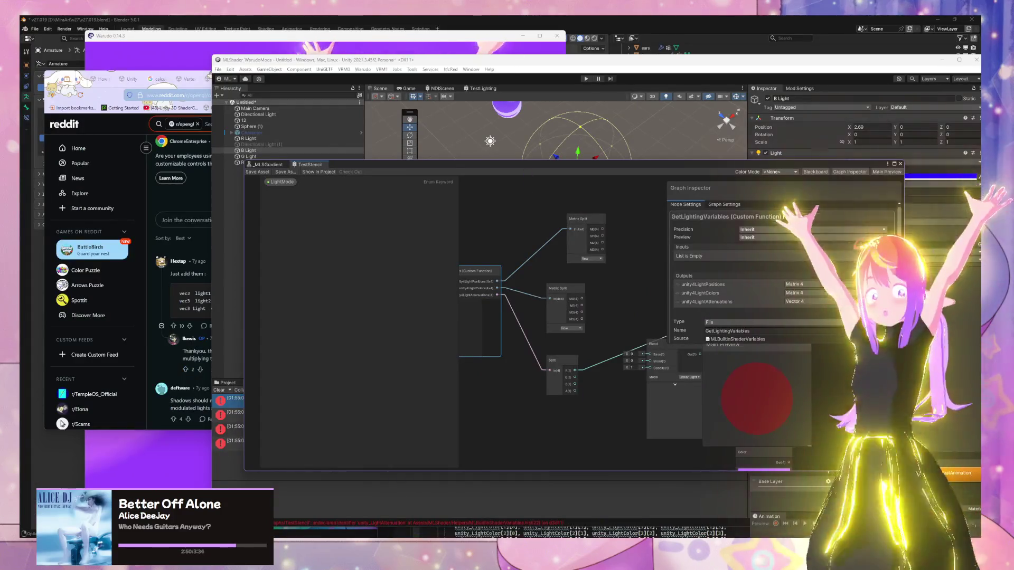
- Bring the MLBuiltInShaderVariables code forward and select the attenuation reference near line 22
mouse_move(544, 547)
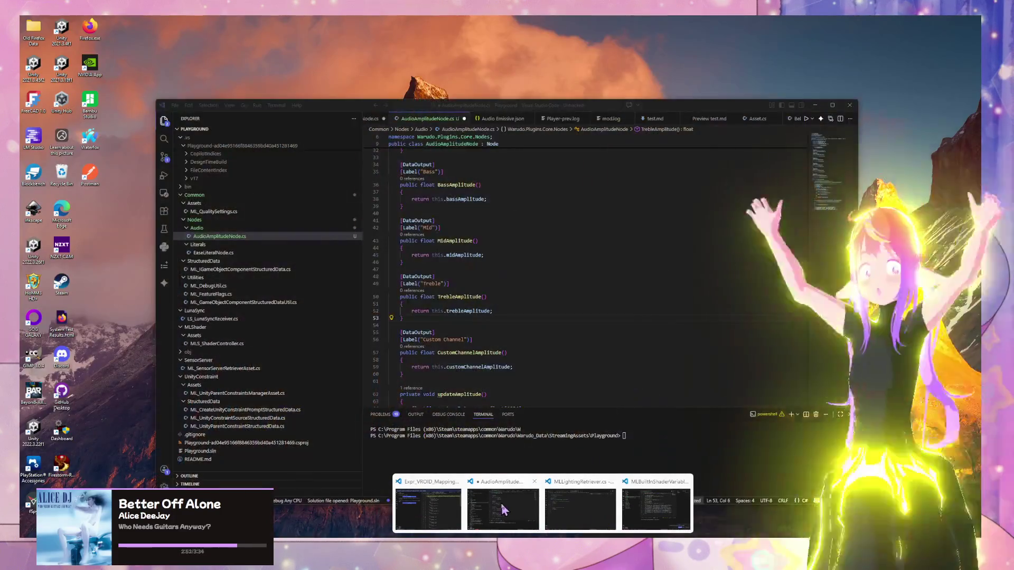
mouse_move(434, 512)
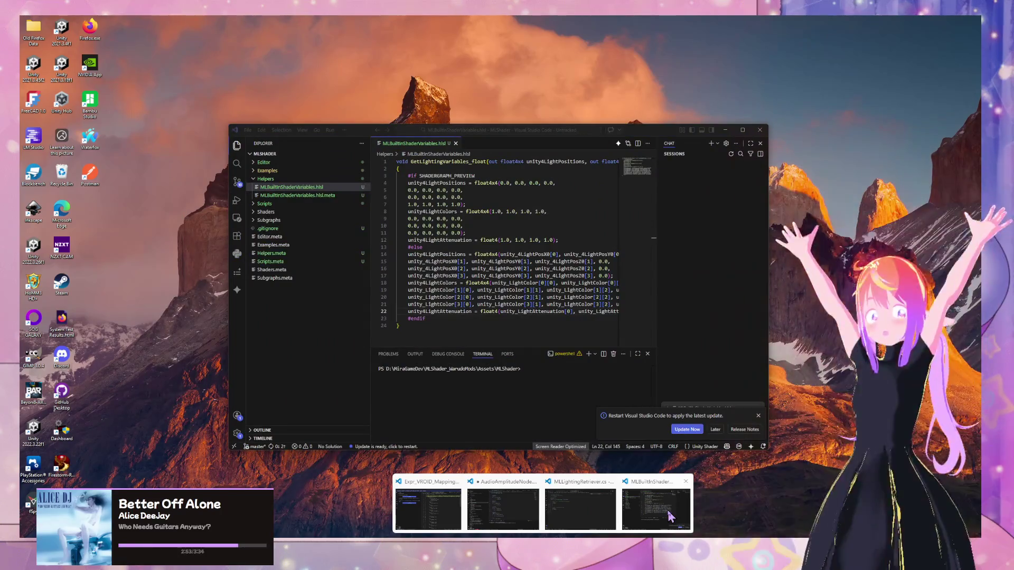
click(670, 516)
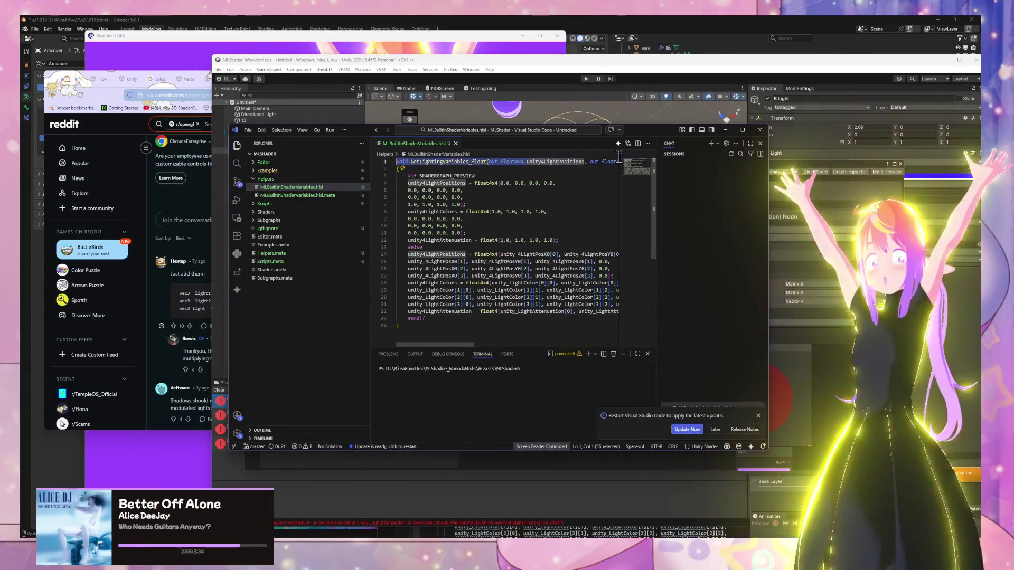
key(shift+End)
click(504, 305)
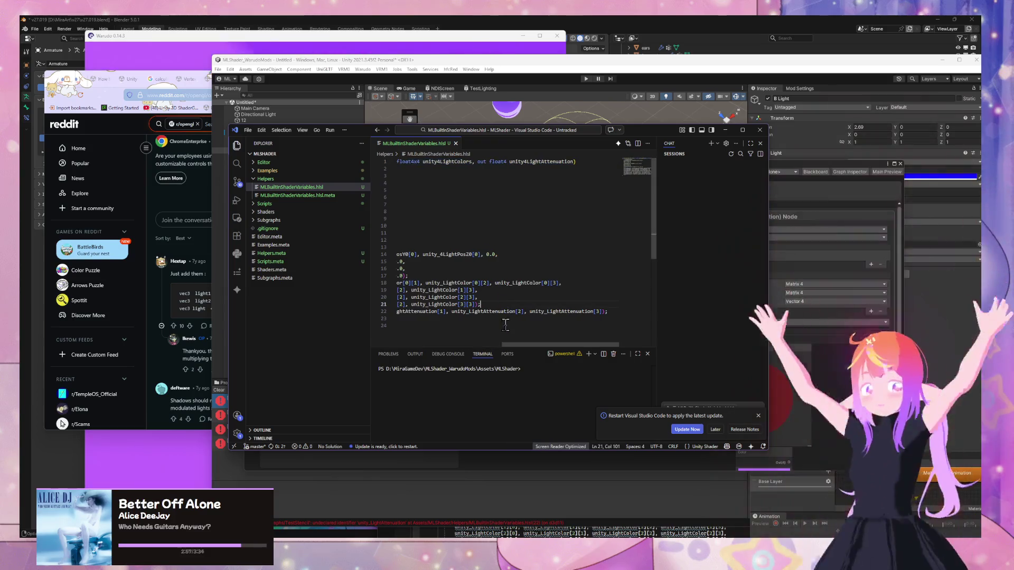
drag(520, 346, 464, 348)
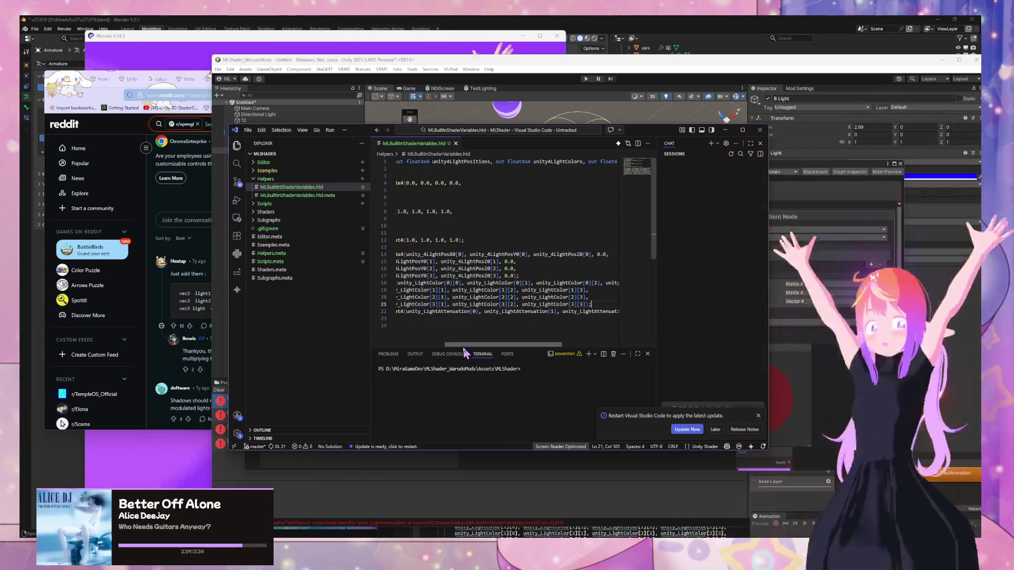
- Check the Matrix 4x4 docs and the Unity Manual's lighting variables page
click(206, 159)
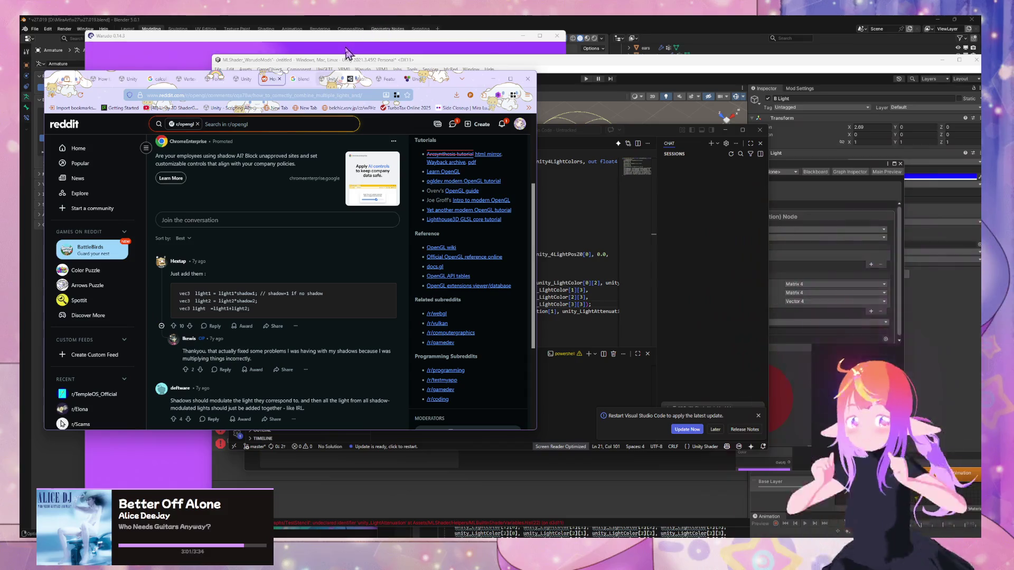
click(354, 80)
click(243, 79)
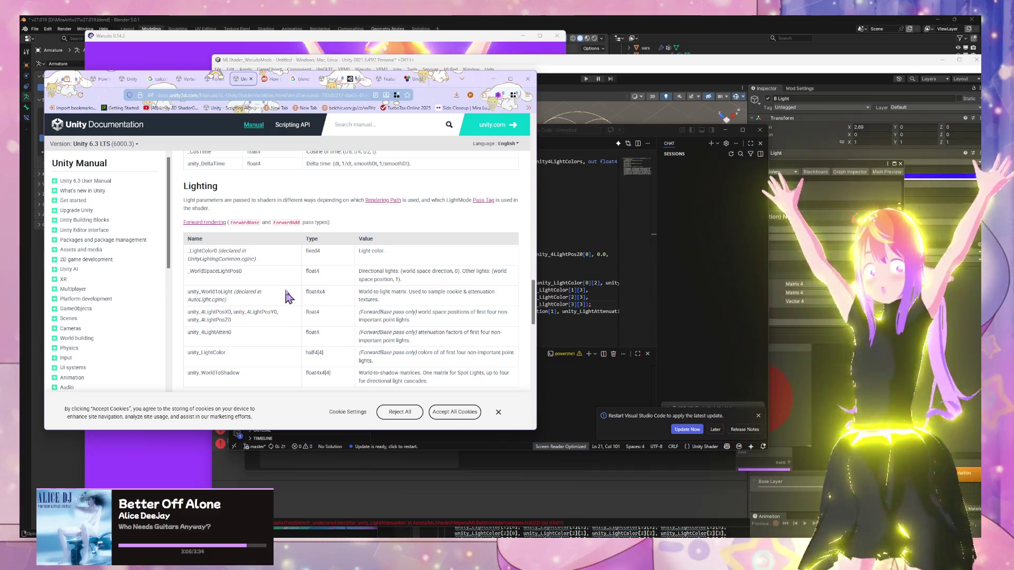
scroll(290, 296, down, 1)
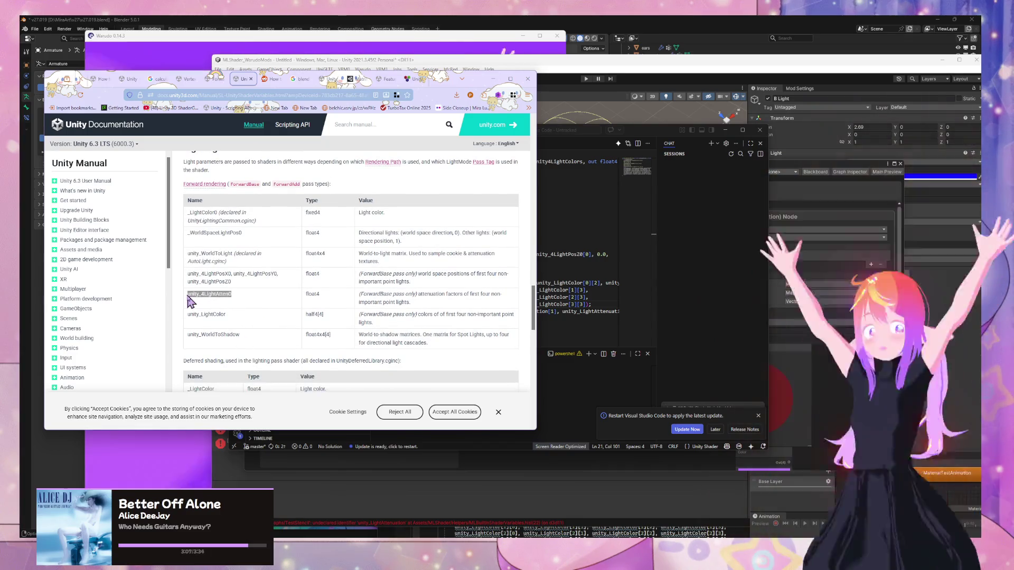
- Replace unity_LightAttenuation with unity_4LightAtten0 in the helper's attenuation line
click(593, 294)
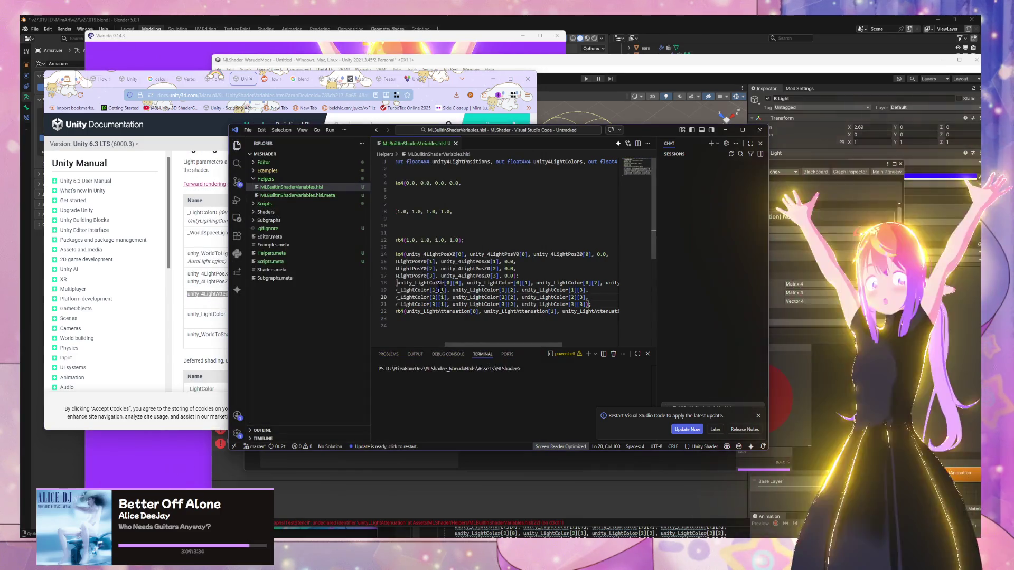
drag(495, 349, 442, 352)
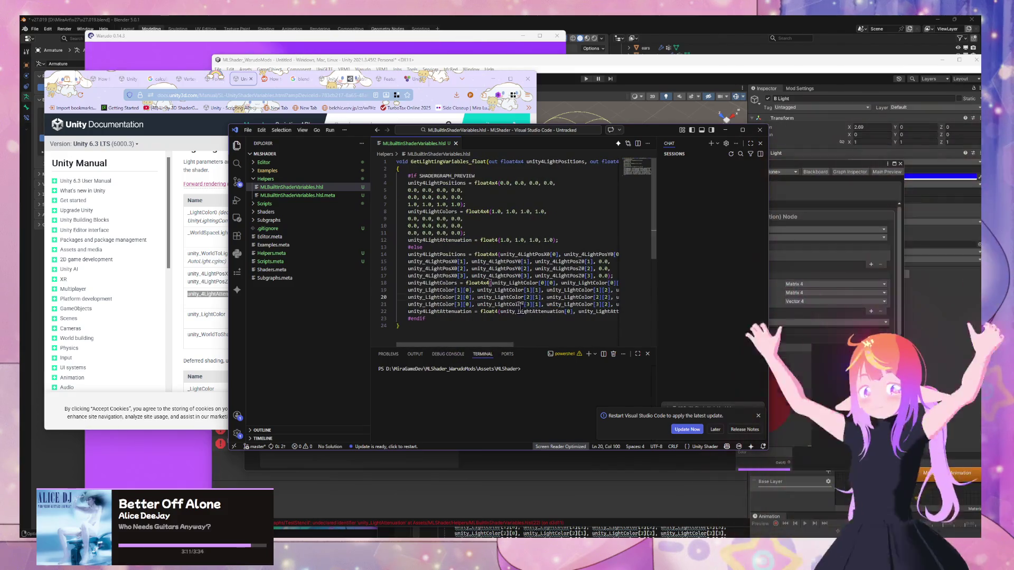
text(unity_4LightAtten0)
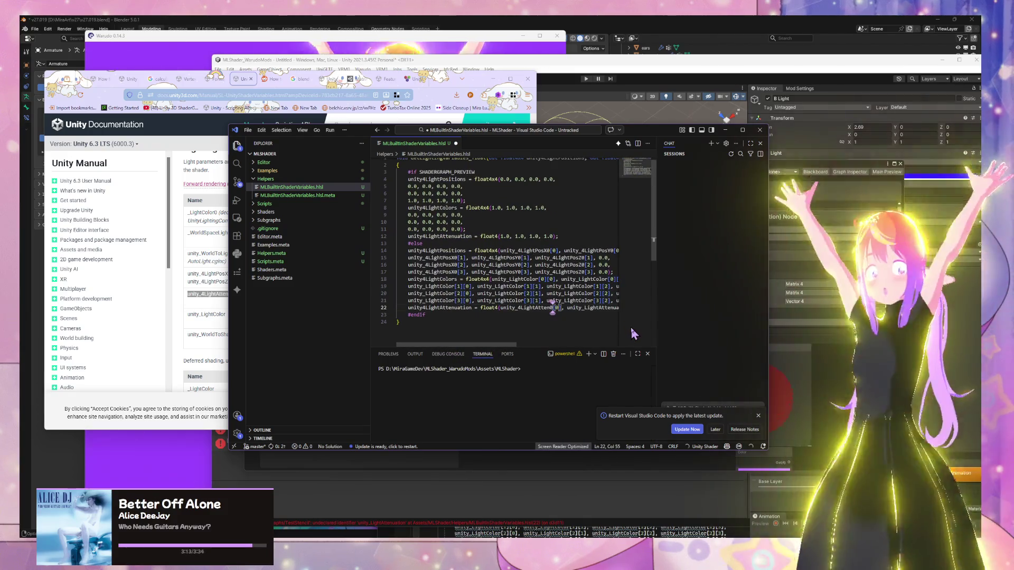
key(ctrl+v)
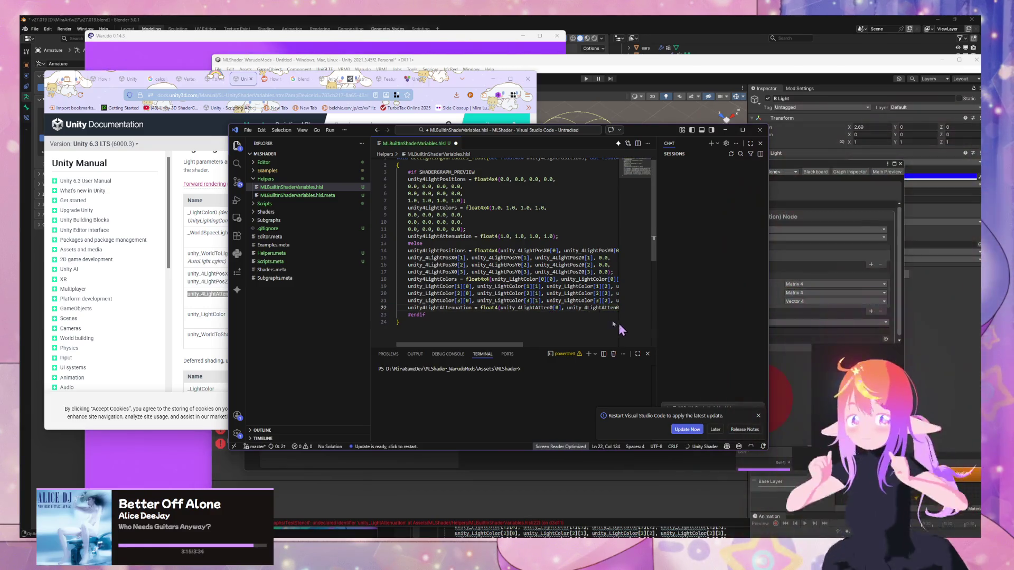
key(alt+Tab)
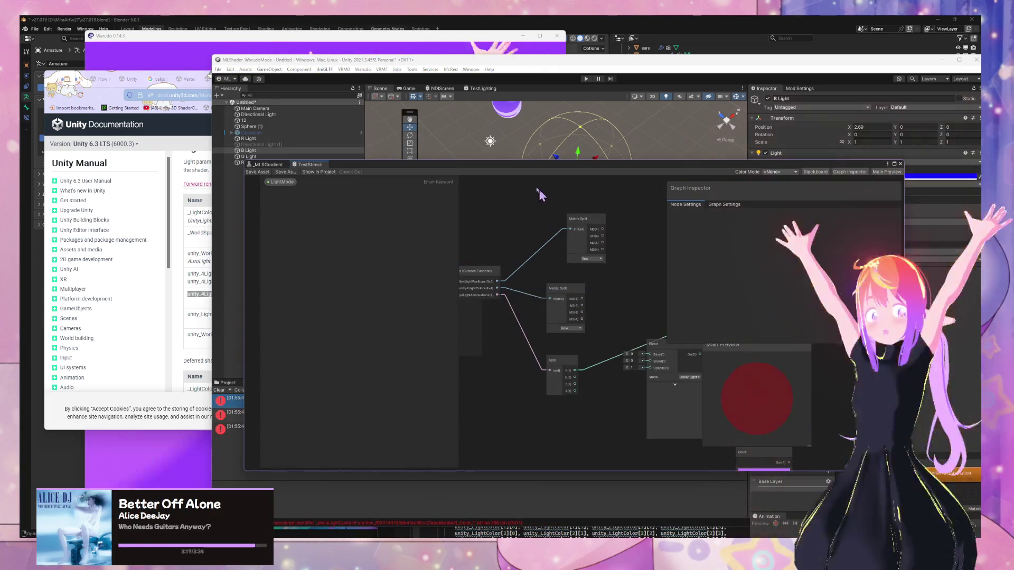
- Clear the console errors and open the _MLSGradient graph before switching to Spotify
drag(496, 162, 709, 160)
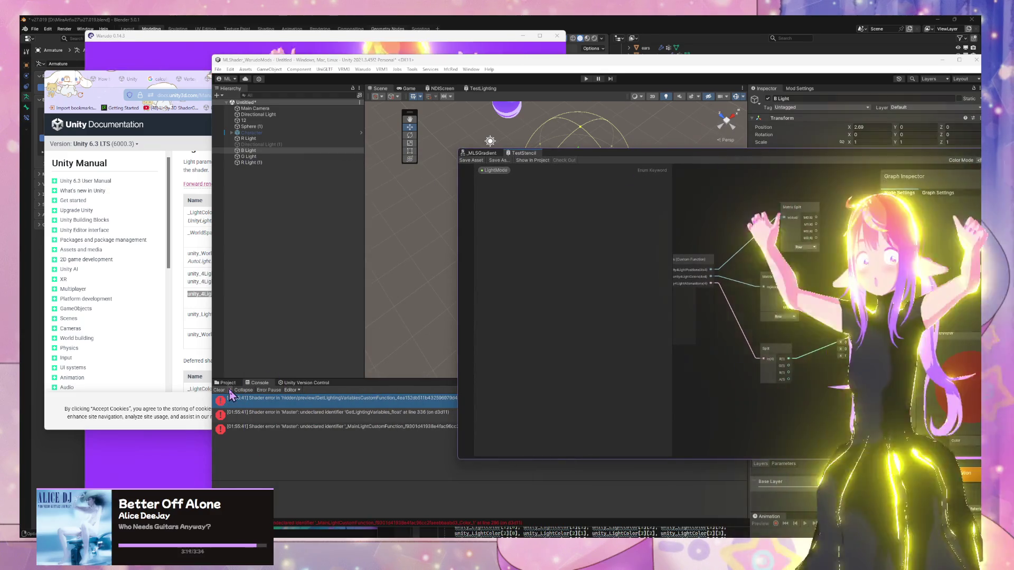
click(220, 389)
click(475, 153)
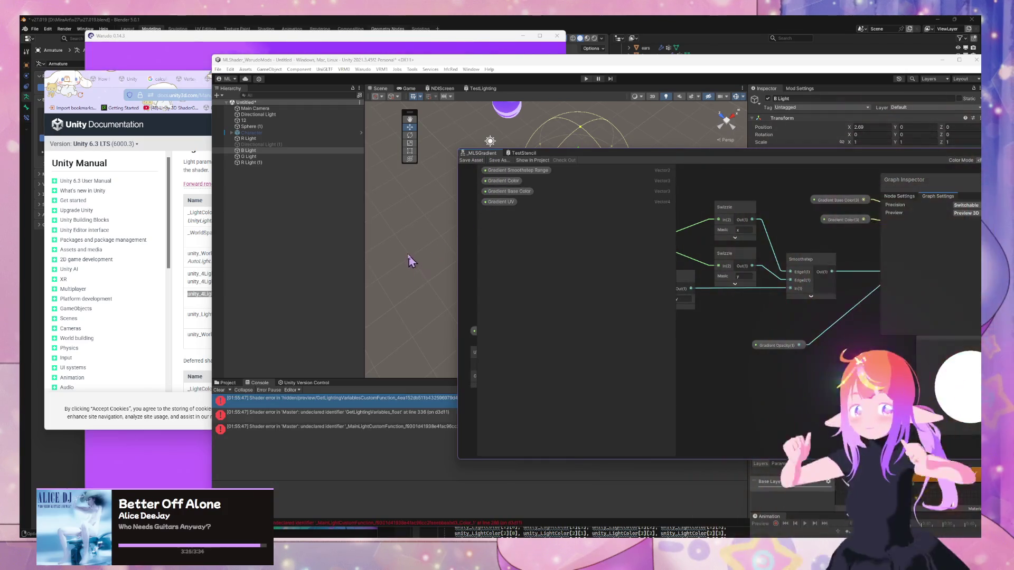
key(alt+Tab)
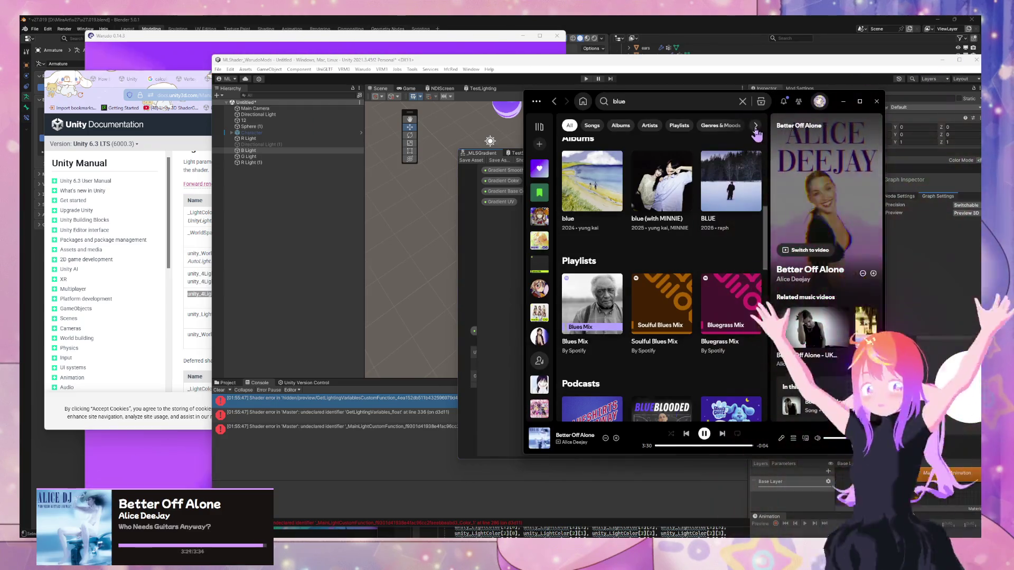
- Show Spotify's upcoming-song queue, then return to Unity and move the Shader Graph window lower
click(792, 439)
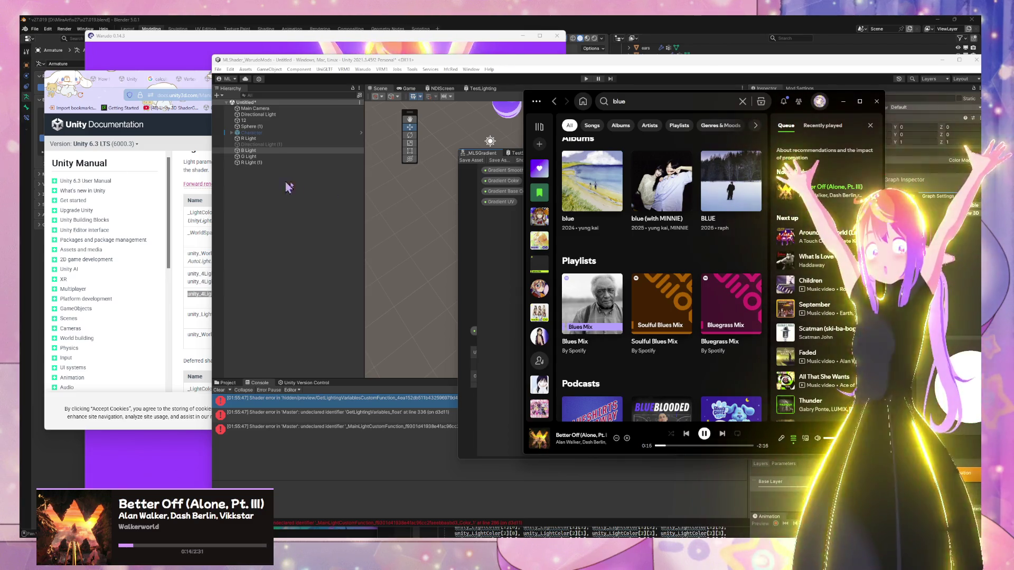
click(406, 285)
mouse_move(604, 155)
mouse_down()
mouse_move(663, 160)
mouse_move(552, 190)
mouse_move(412, 301)
mouse_move(385, 268)
mouse_up()
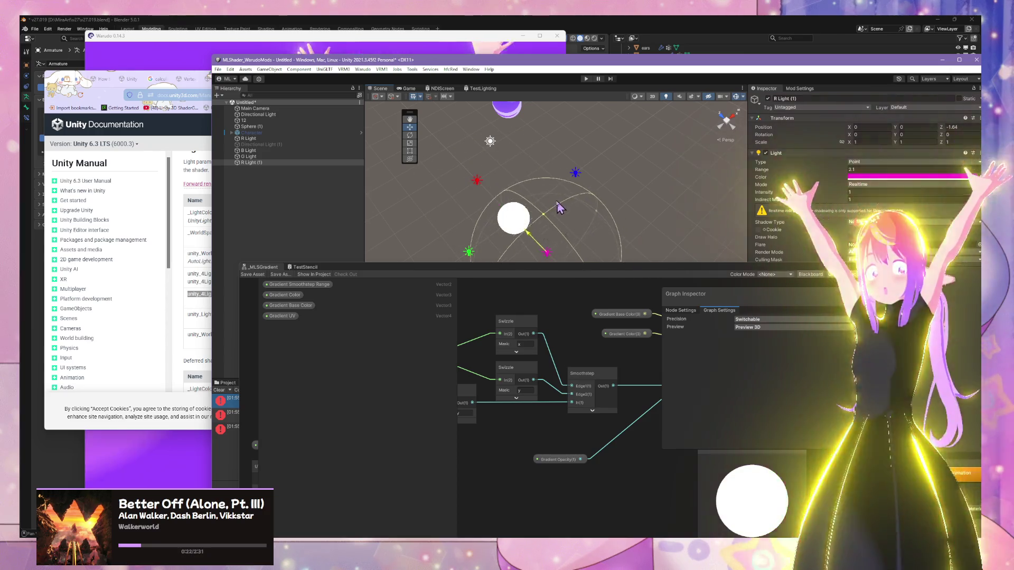
- Move R Light along Z to 2.83 and G Light to X -2.13, then clear the graph window off the console
click(475, 181)
click(477, 181)
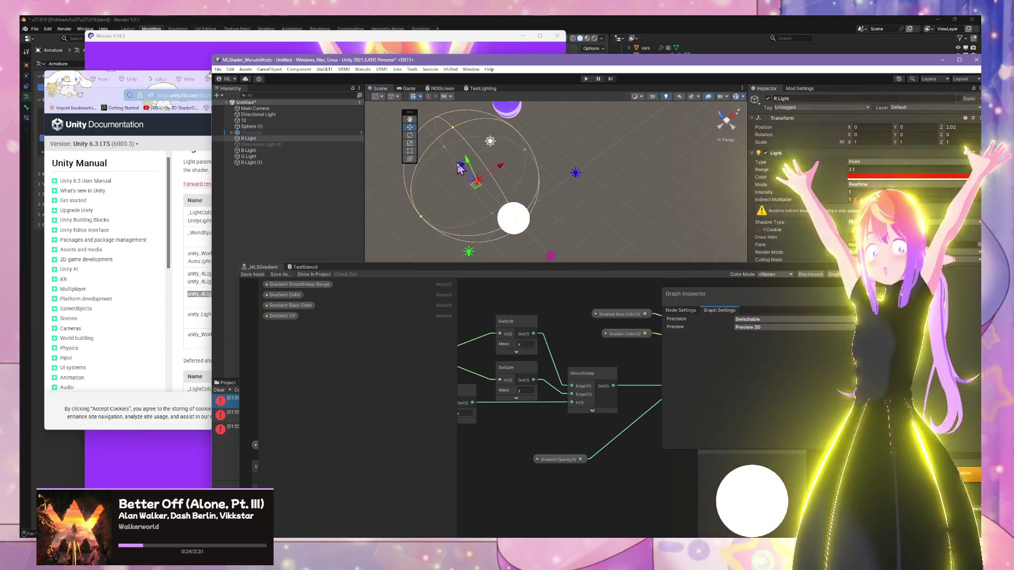
drag(482, 176, 501, 211)
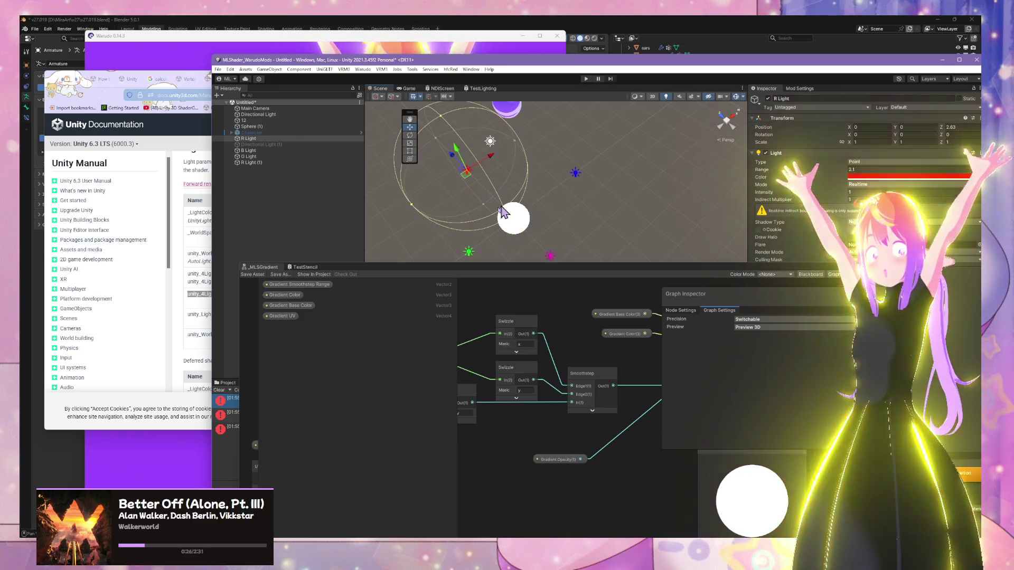
click(468, 252)
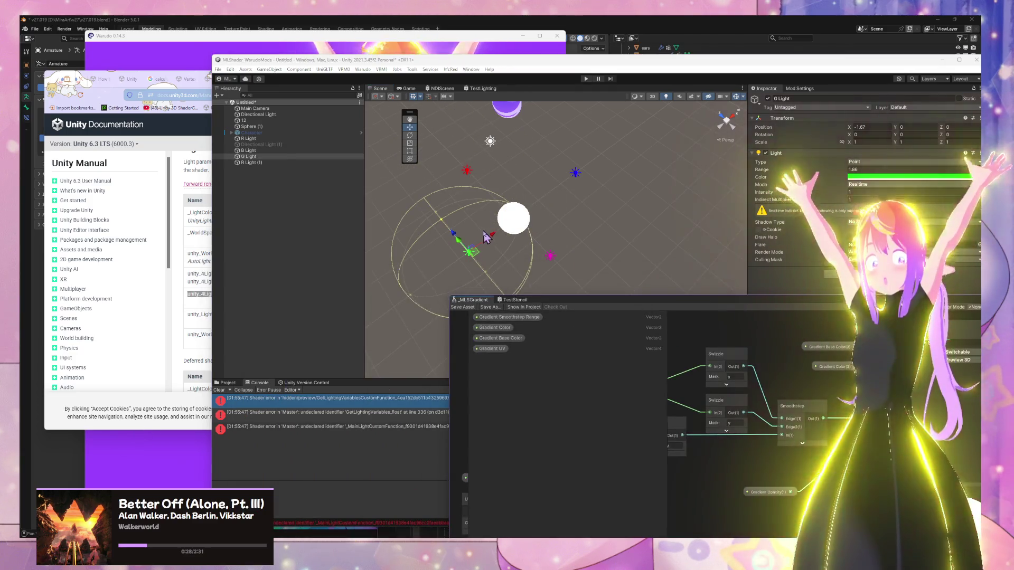
drag(478, 250, 464, 259)
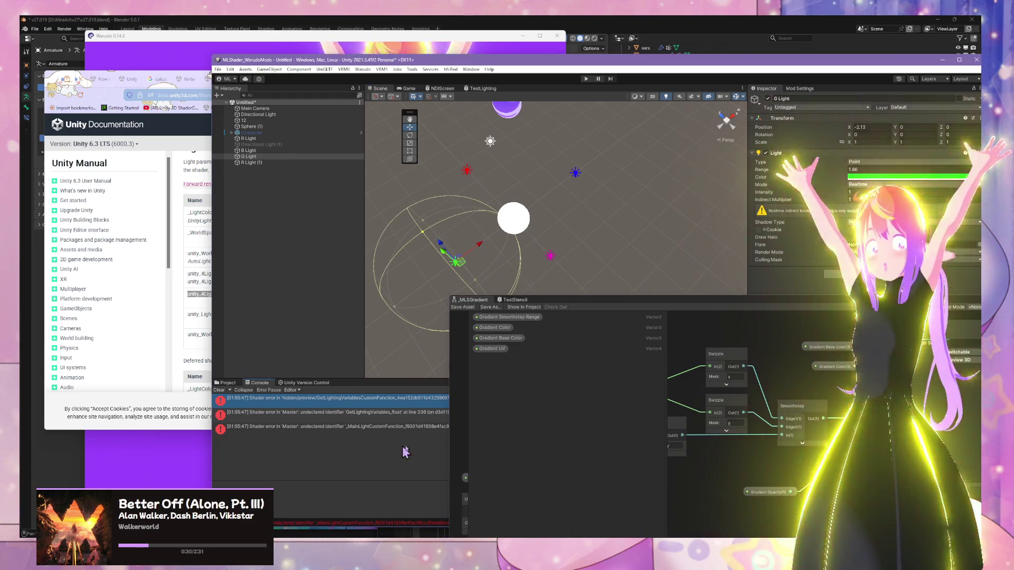
mouse_move(608, 294)
mouse_down()
mouse_move(903, 129)
mouse_move(781, 175)
mouse_move(644, 108)
mouse_move(335, 84)
mouse_up()
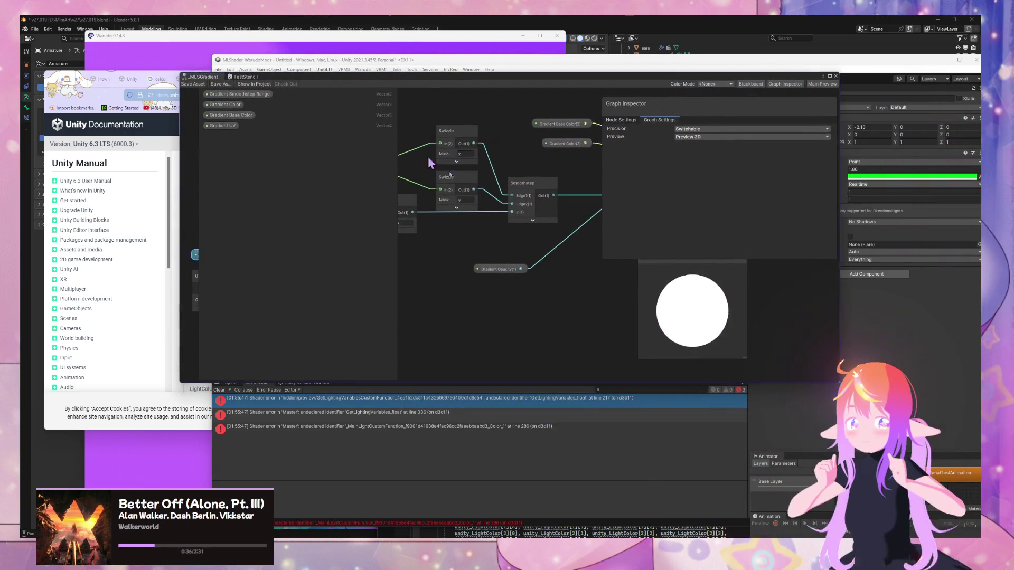
- Pan to the GetLightingVariables node and select it to show its Matrix 4 and Vector 4 outputs
mouse_move(467, 214)
mouse_down()
mouse_move(515, 294)
mouse_move(490, 306)
mouse_up()
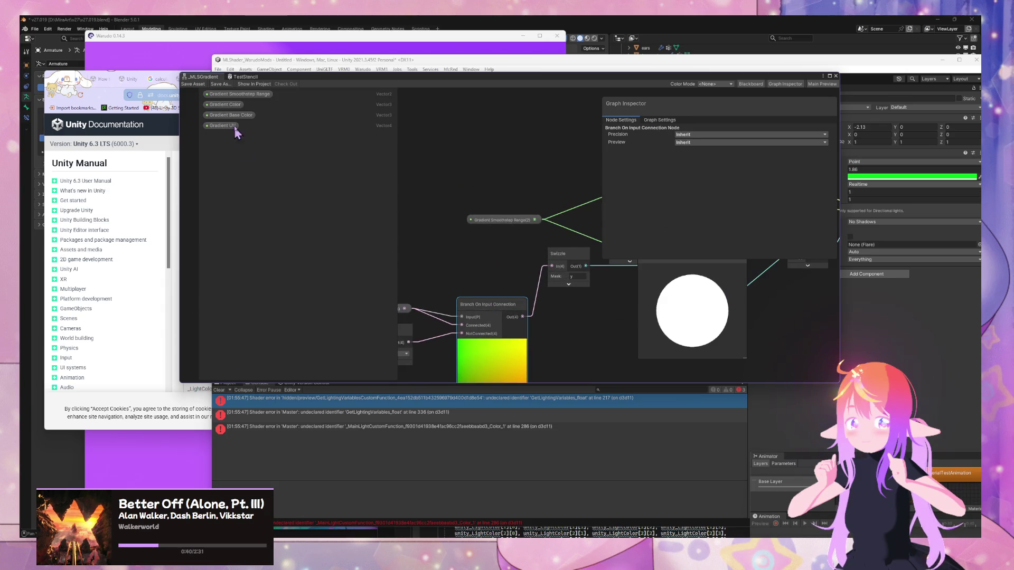
mouse_move(467, 83)
mouse_down()
mouse_move(433, 285)
mouse_move(417, 277)
mouse_move(481, 251)
mouse_move(545, 183)
mouse_up()
mouse_move(577, 290)
mouse_down()
mouse_move(660, 300)
mouse_move(576, 272)
mouse_up()
click(605, 293)
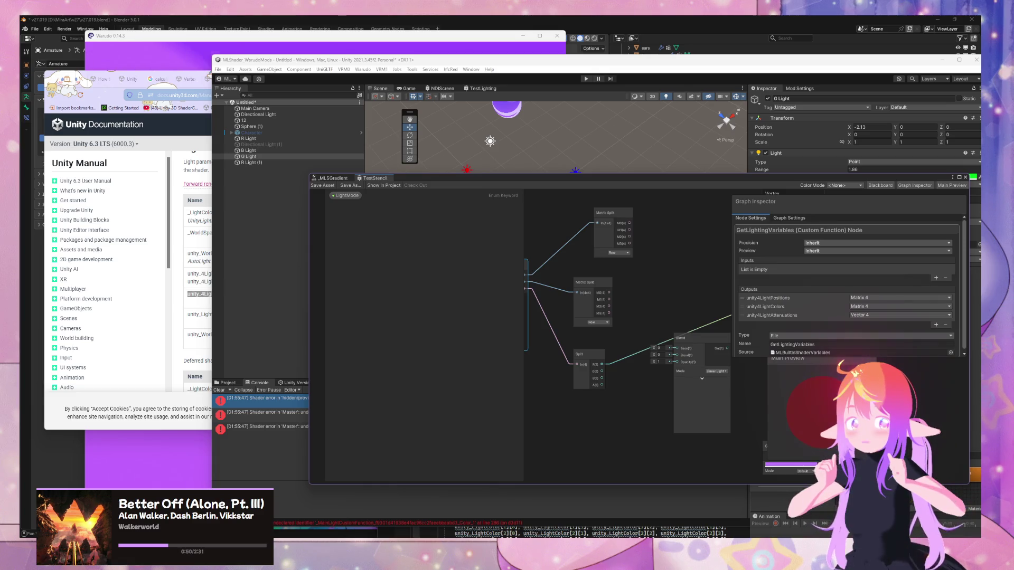
- Bring the HLSL helper file forward and close the Chat panel to widen the code view
mouse_move(543, 536)
mouse_move(595, 522)
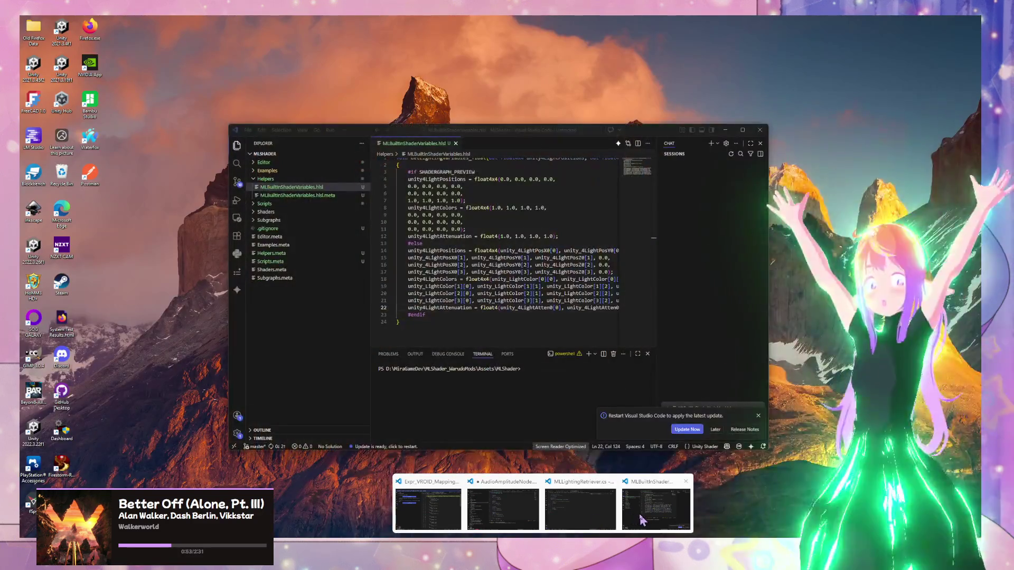
click(641, 521)
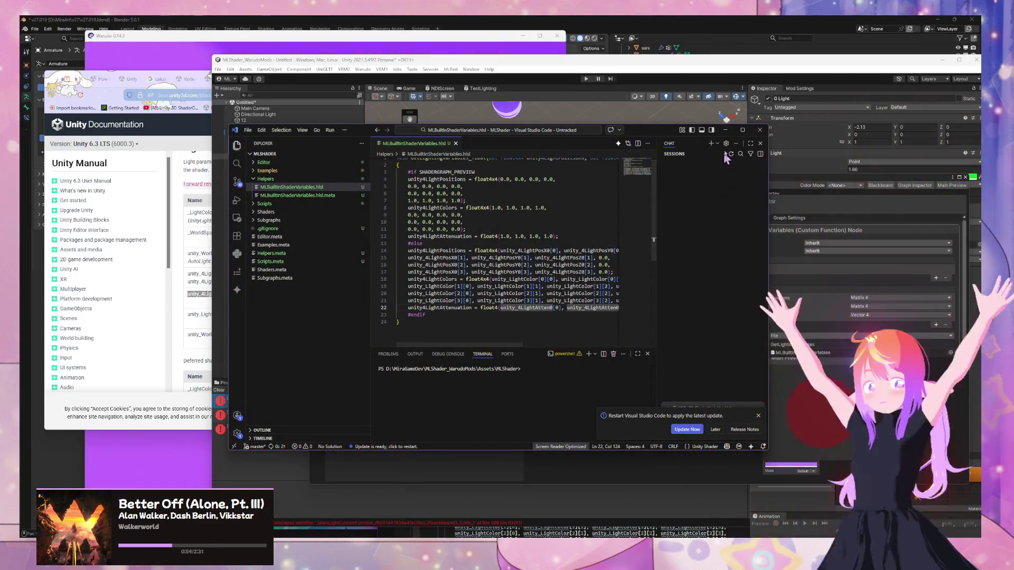
click(760, 143)
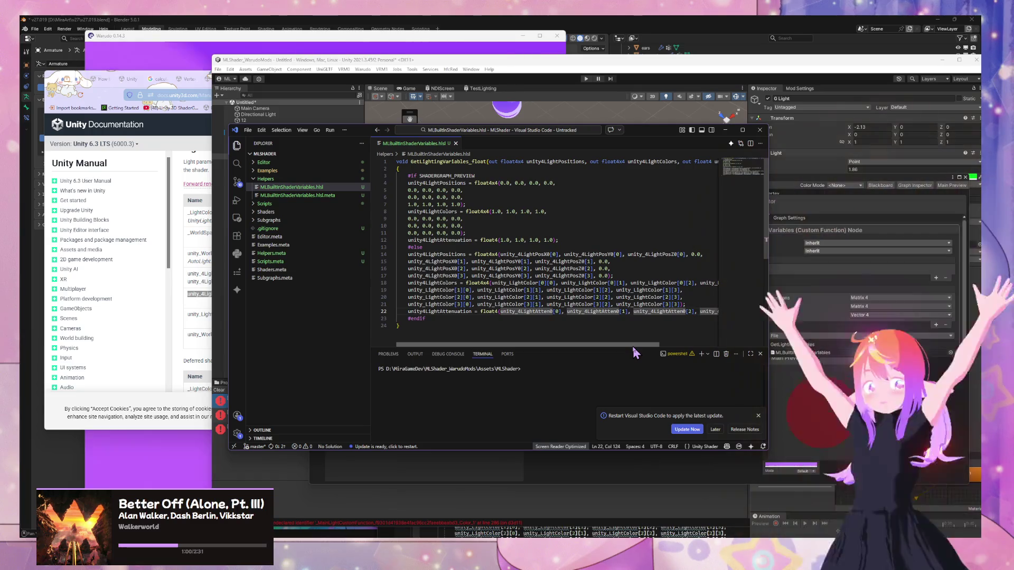
drag(633, 346, 696, 348)
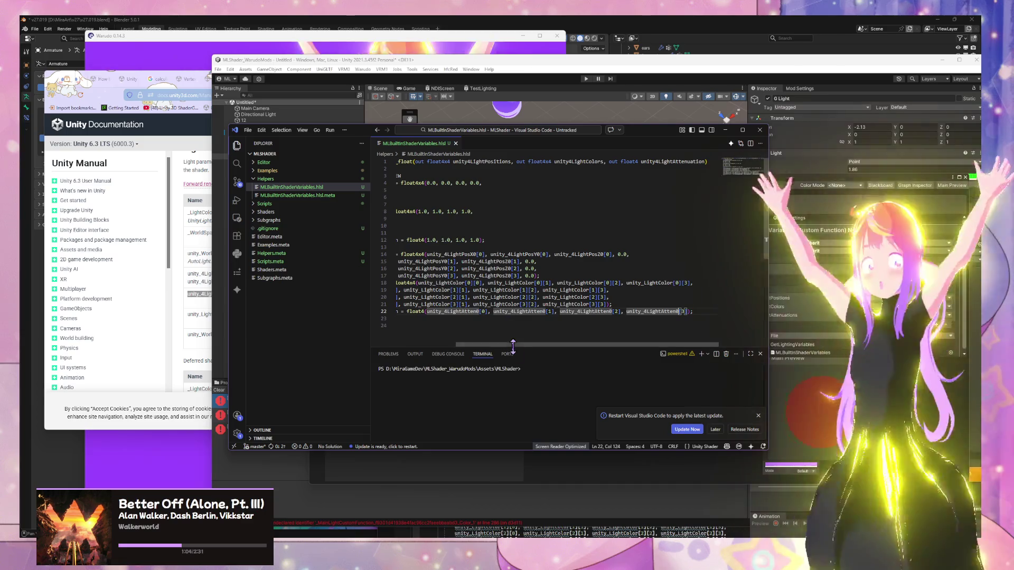
drag(497, 345, 405, 337)
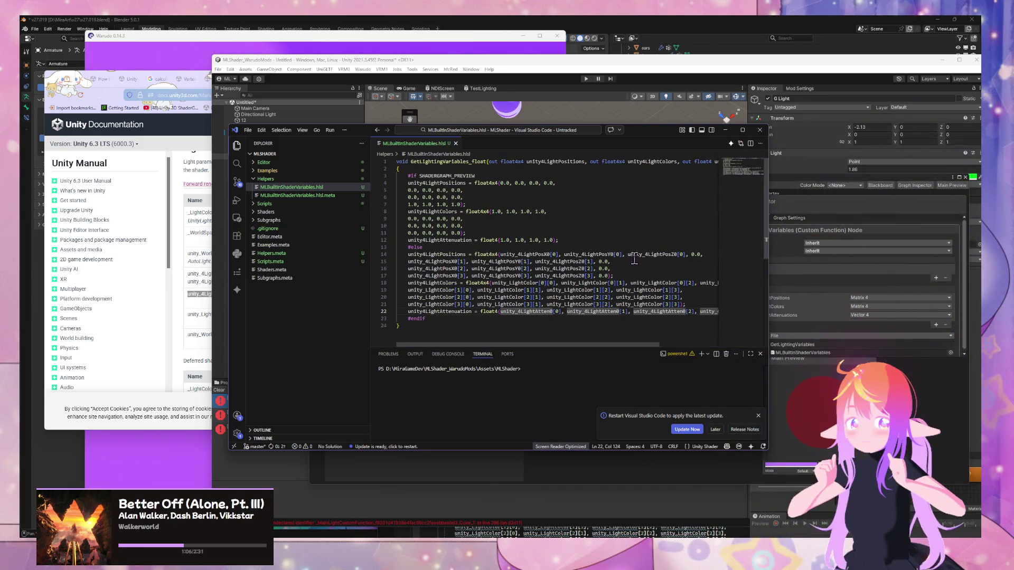
- Add blank lines separating the position, colour, attenuation and preview assignment blocks
key(Return)
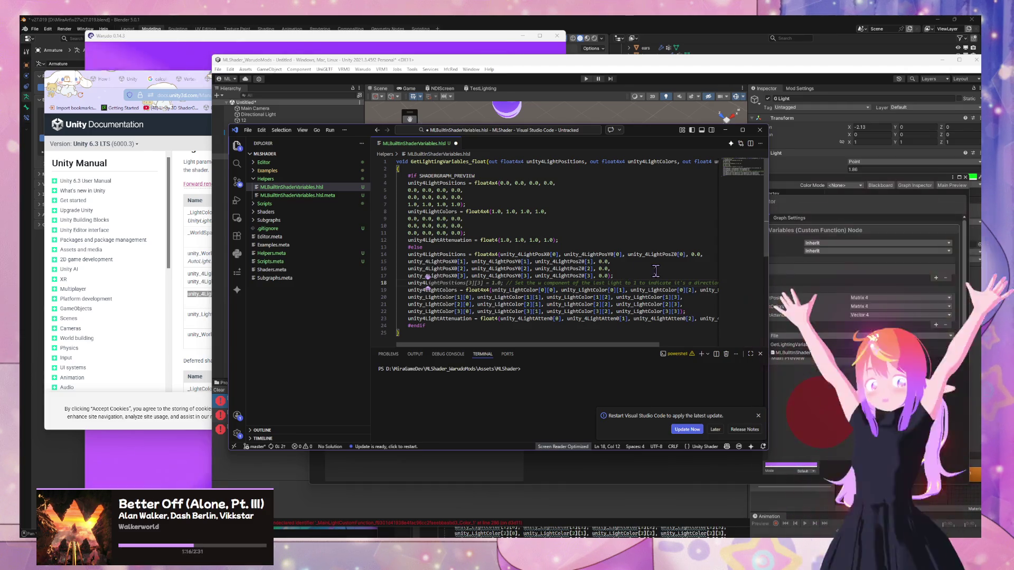
key(ctrl+z)
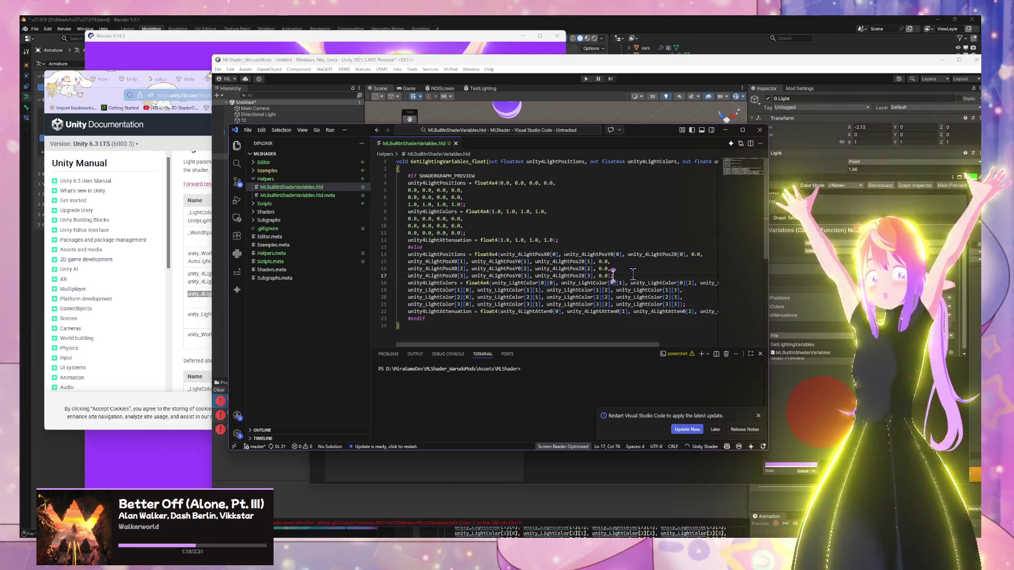
key(Return)
click(702, 306)
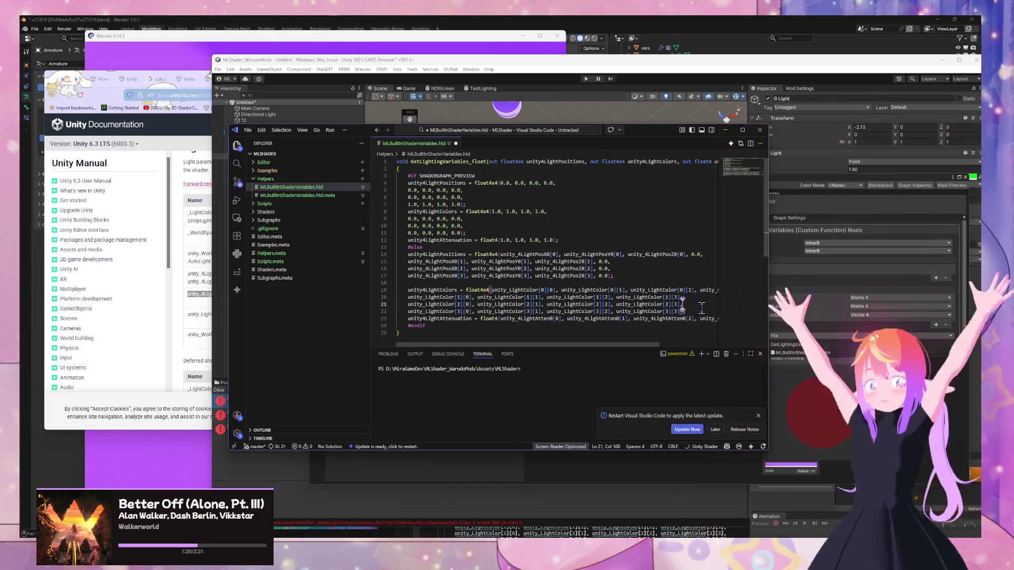
key(Return)
scroll(528, 237, down, 1)
click(481, 223)
key(Return)
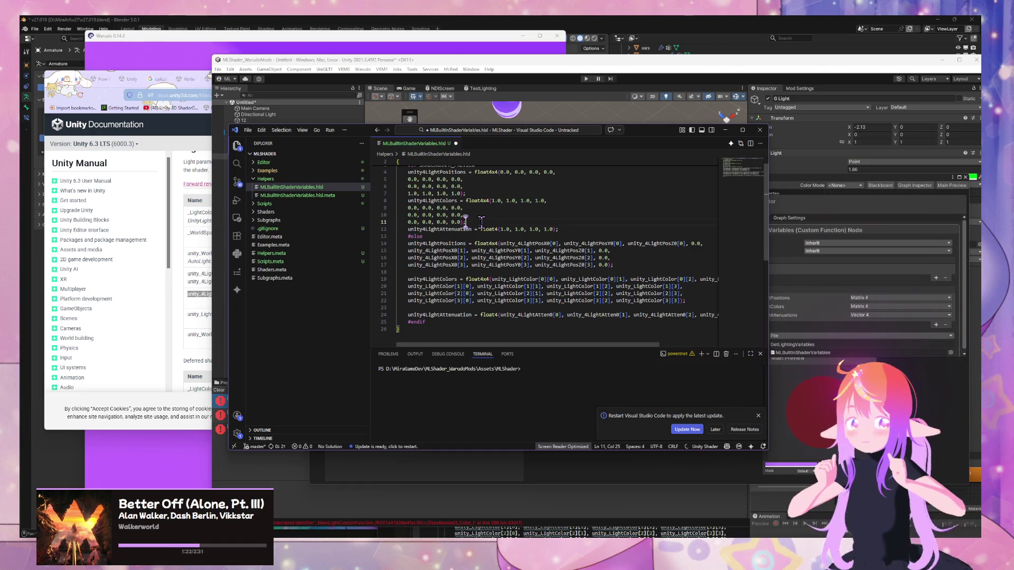
key(BackSpace)
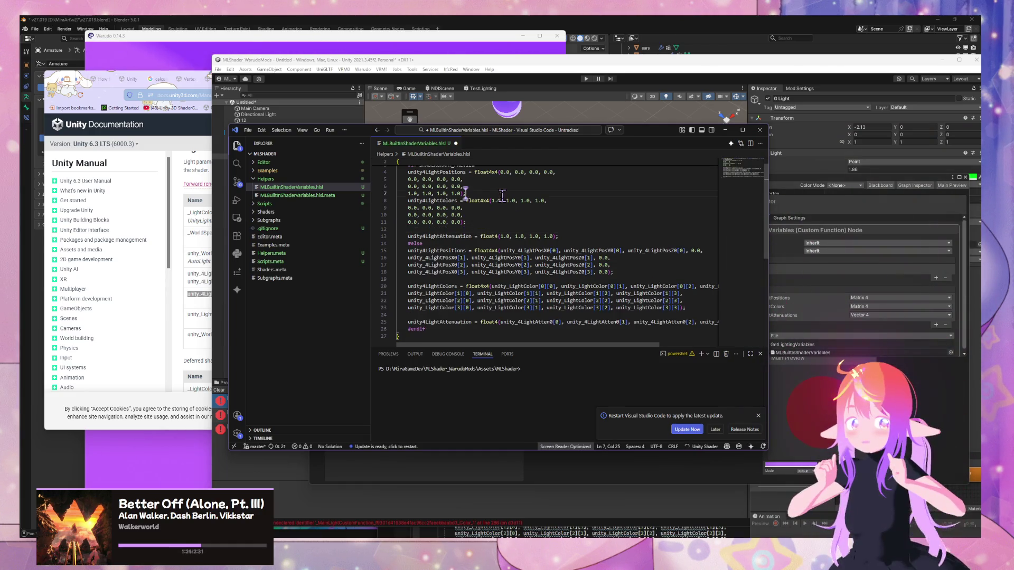
key(Return)
key(BackSpace)
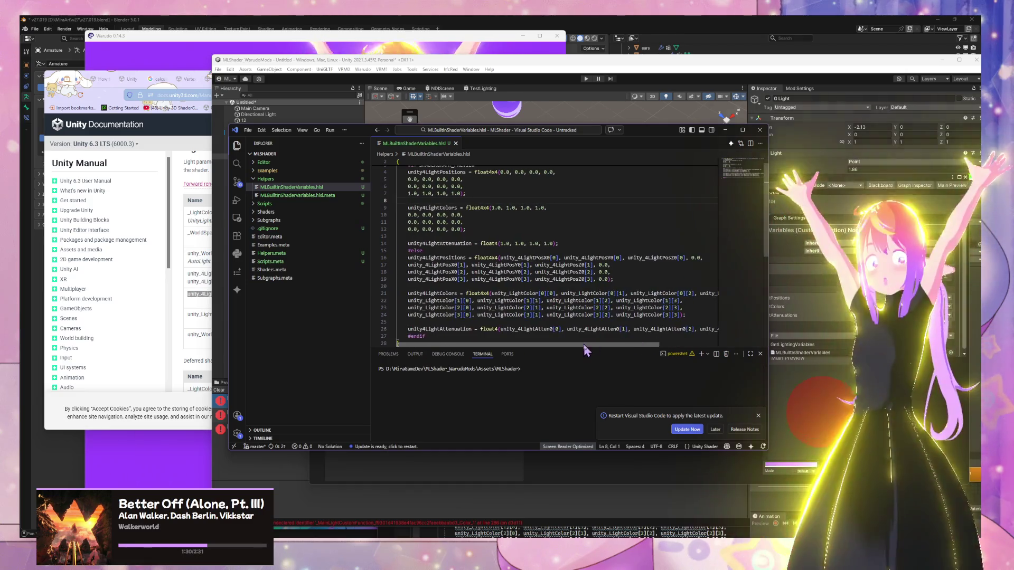
- Rename the attenuation output to unity4LightAttenuations by appending 's'
scroll(603, 240, up, 1)
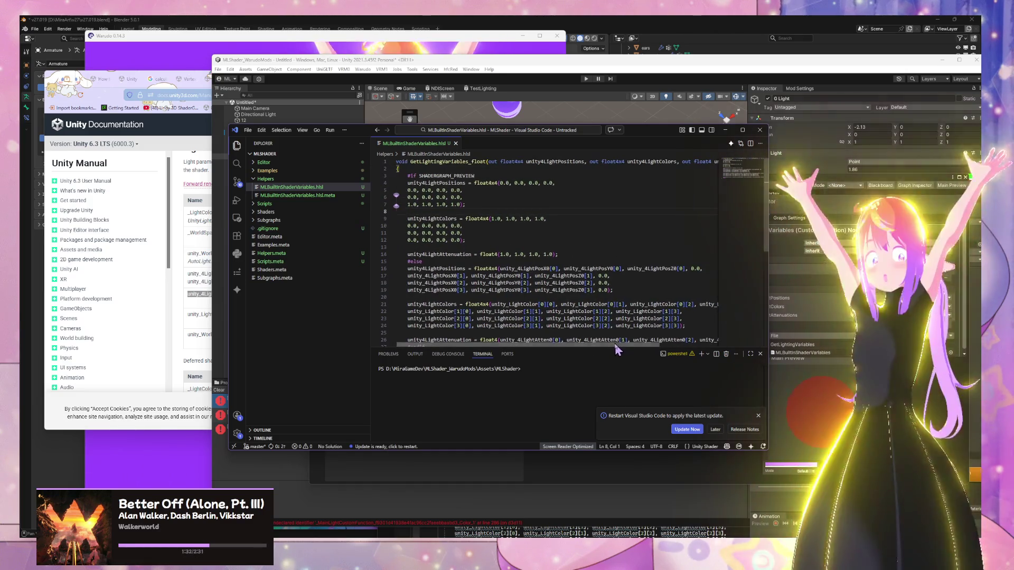
scroll(634, 254, right, 3)
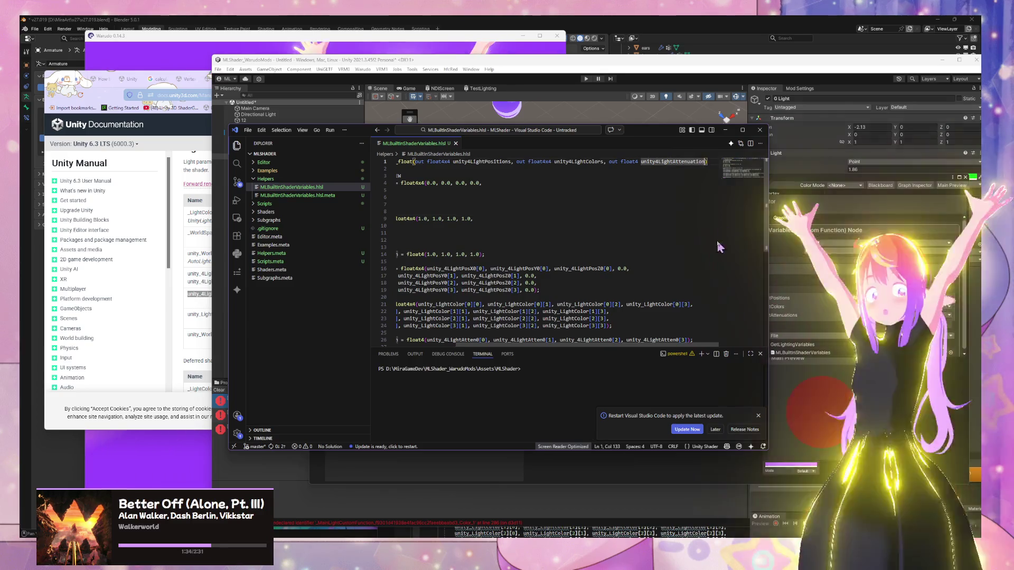
click(700, 161)
scroll(460, 295, down, 3)
scroll(460, 296, down, 2)
click(474, 283)
text(s)
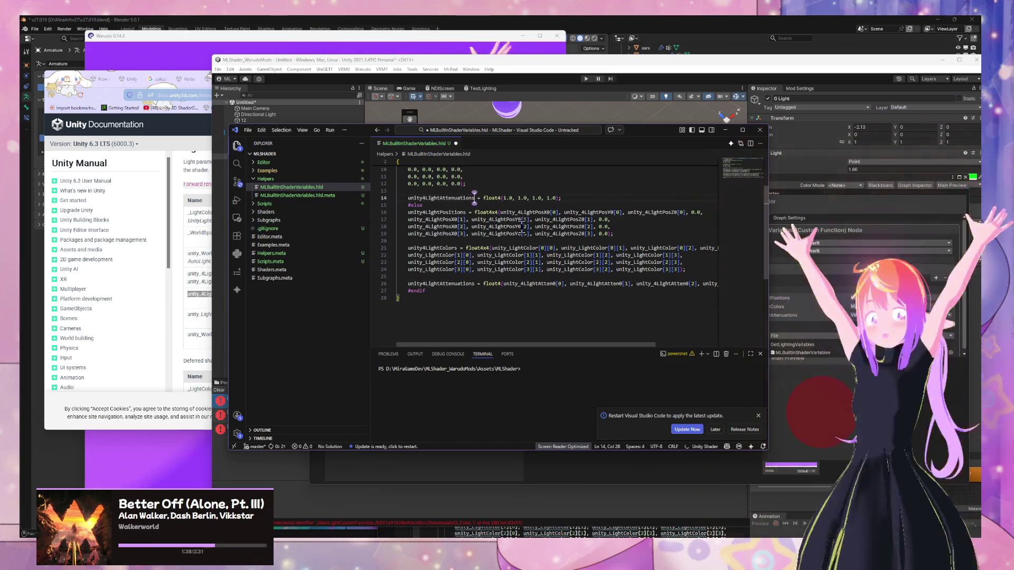
key(alt+Tab)
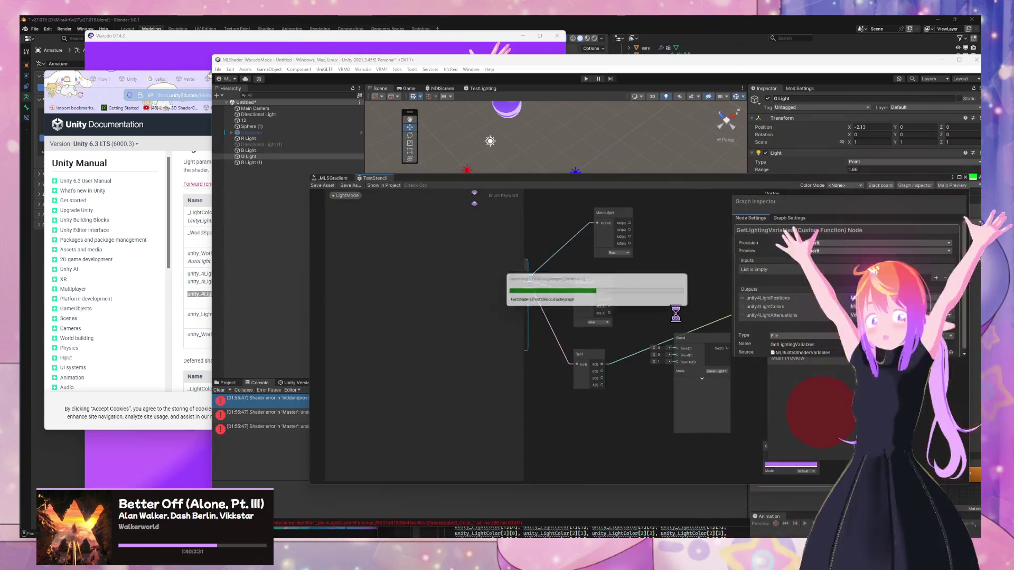
- Clear the old console errors and save the shader graph to recompile it
mouse_move(512, 178)
mouse_down()
mouse_move(630, 189)
mouse_move(726, 217)
mouse_up()
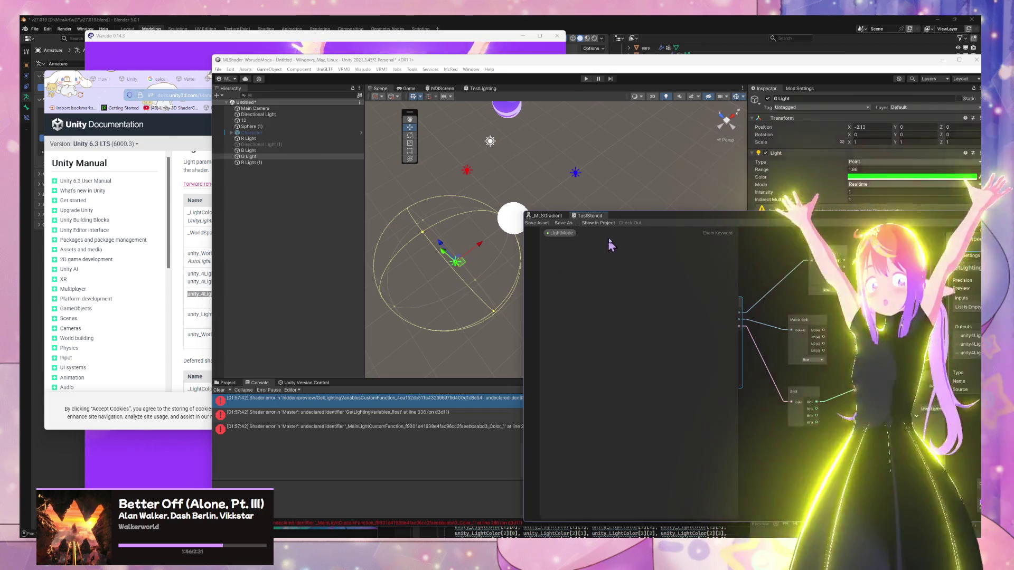
mouse_move(627, 224)
mouse_down()
mouse_move(776, 351)
mouse_move(609, 468)
mouse_move(652, 200)
mouse_move(730, 191)
mouse_move(721, 189)
mouse_up()
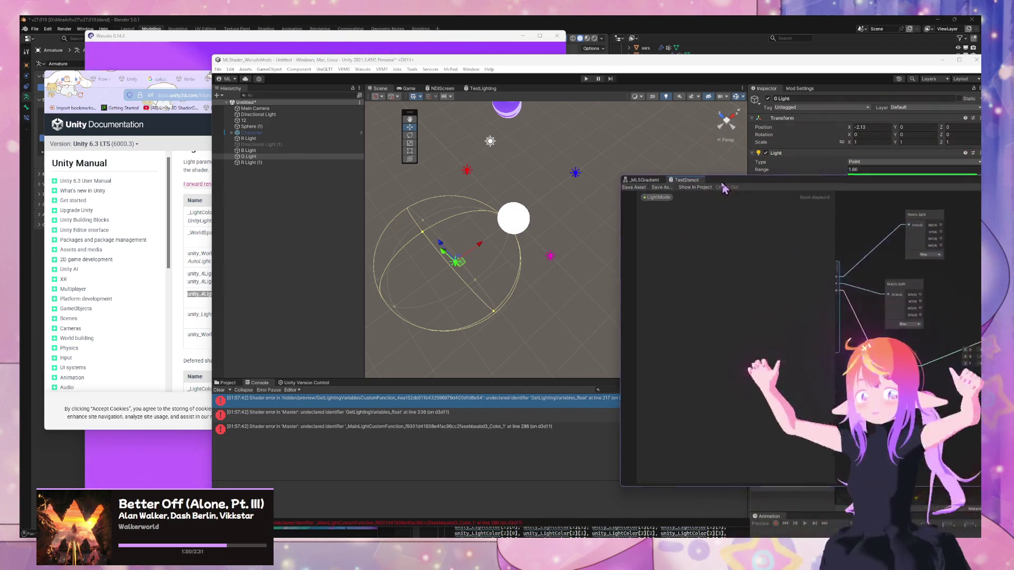
click(221, 392)
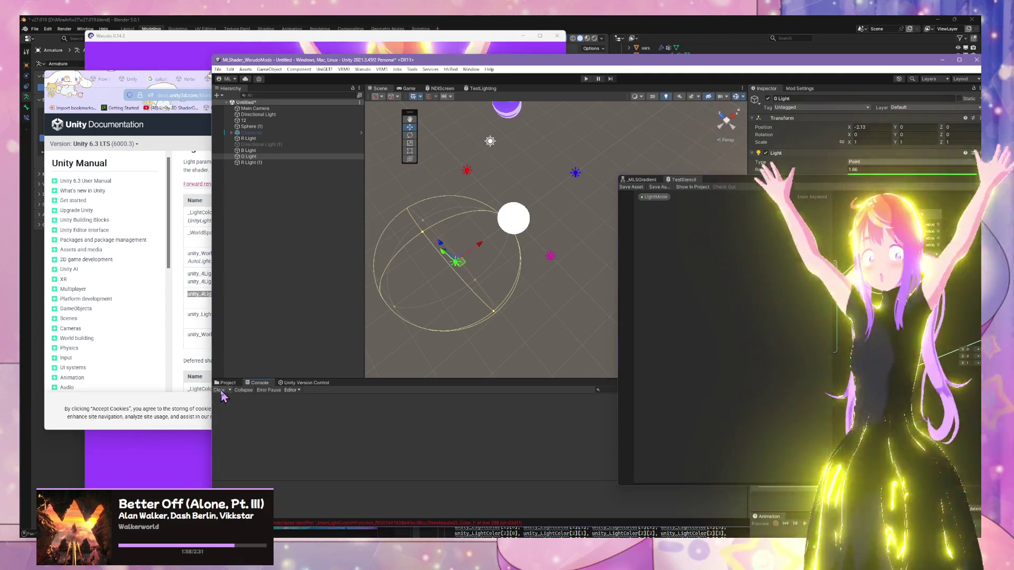
click(631, 187)
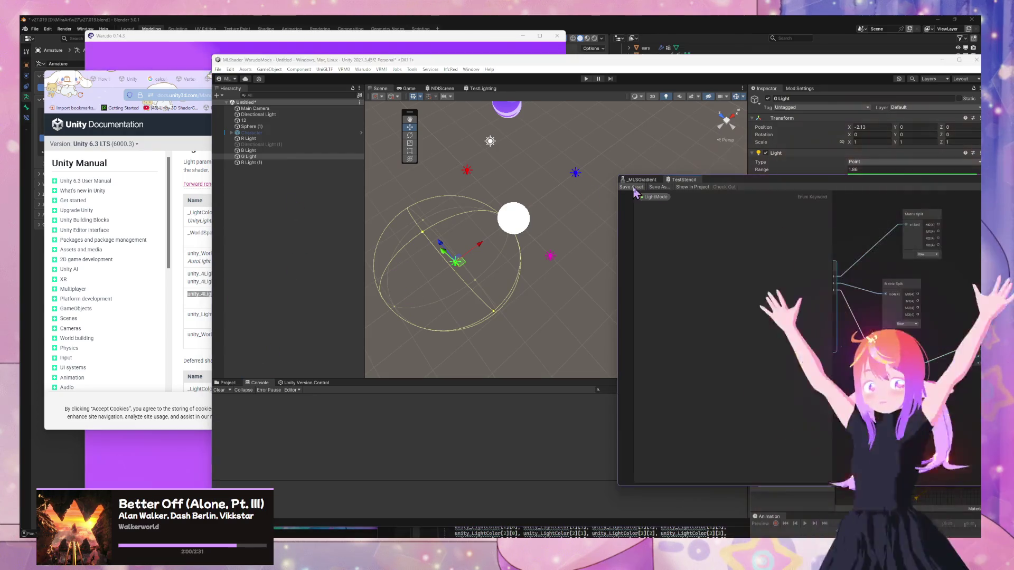
- Delete the Blend node from the TestStencil graph and save it again
drag(760, 178, 744, 203)
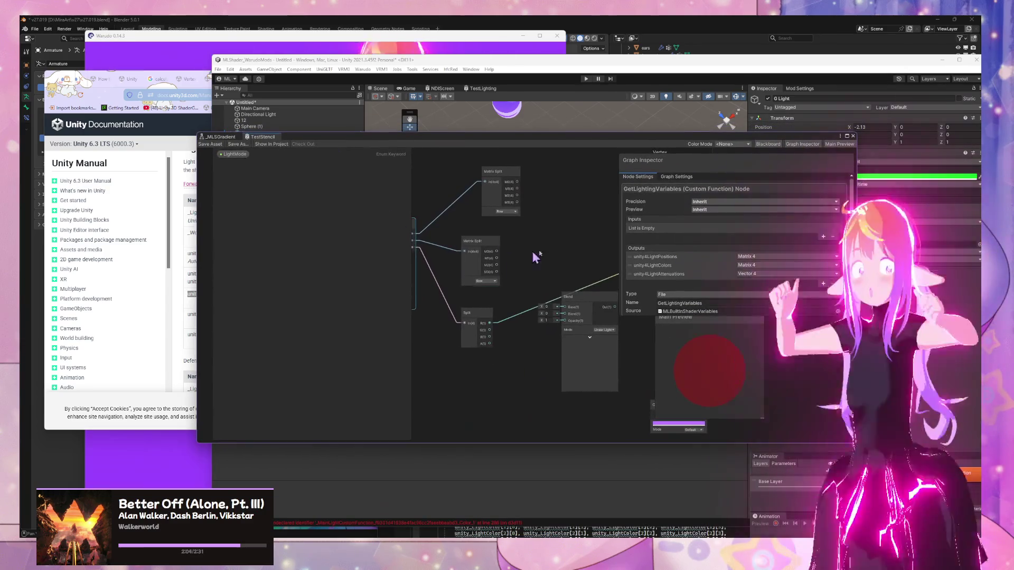
drag(534, 256, 473, 258)
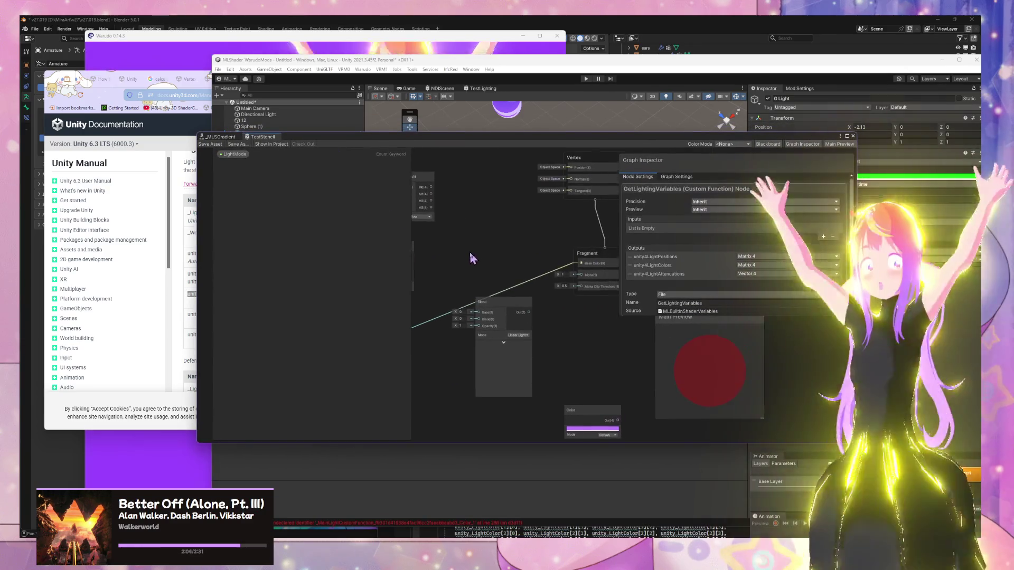
click(512, 317)
key(Delete)
drag(501, 297, 575, 309)
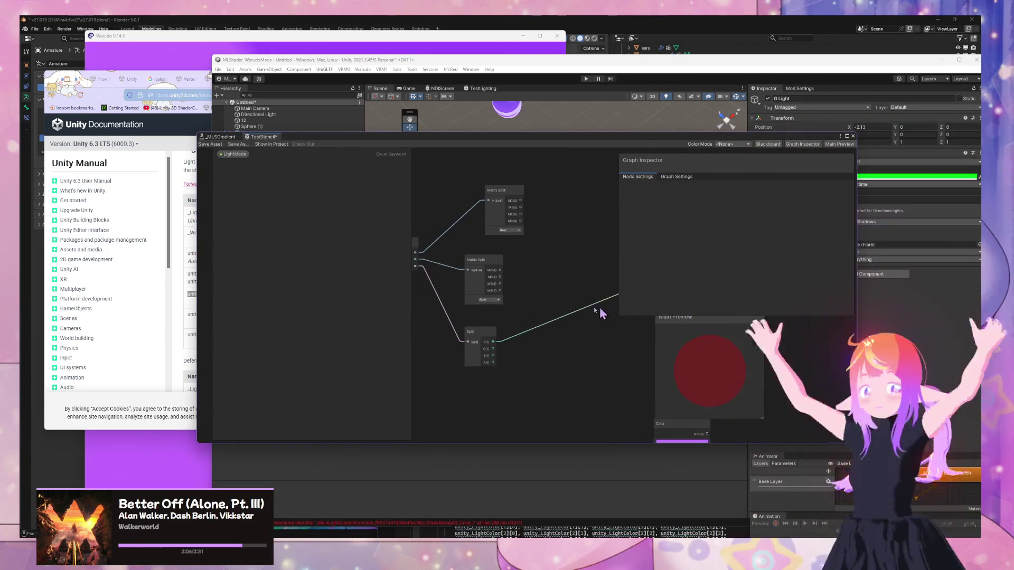
click(211, 144)
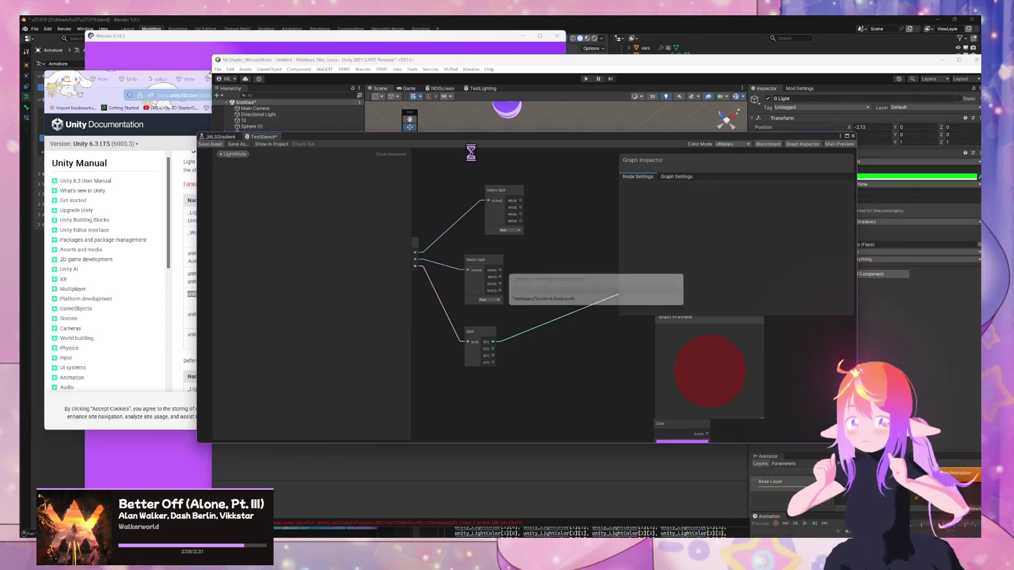
drag(506, 143, 612, 439)
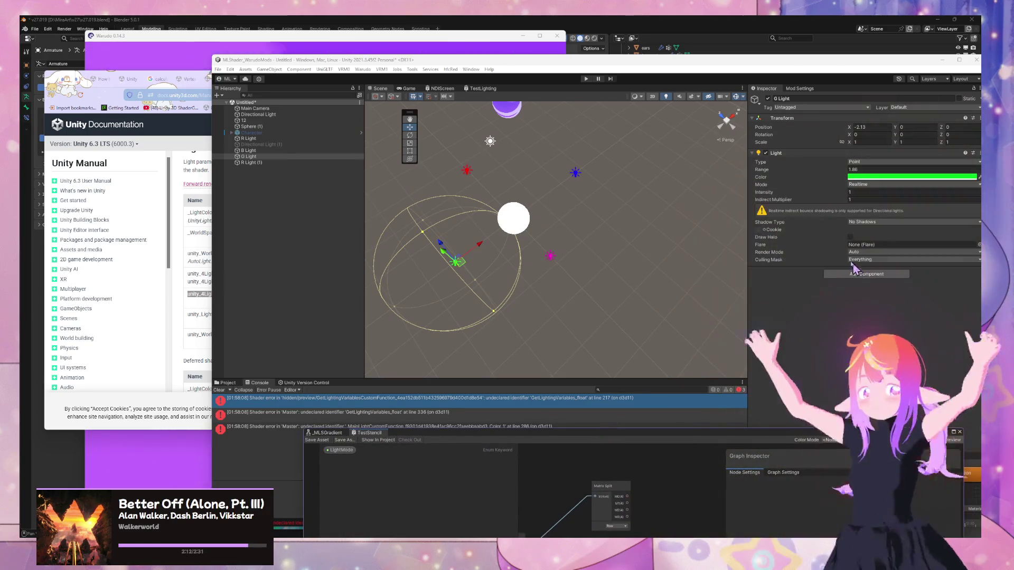
- Inspect Sphere (1) and object 12 with its Test Stencil material, then browse the Helpers folder
click(259, 127)
click(258, 121)
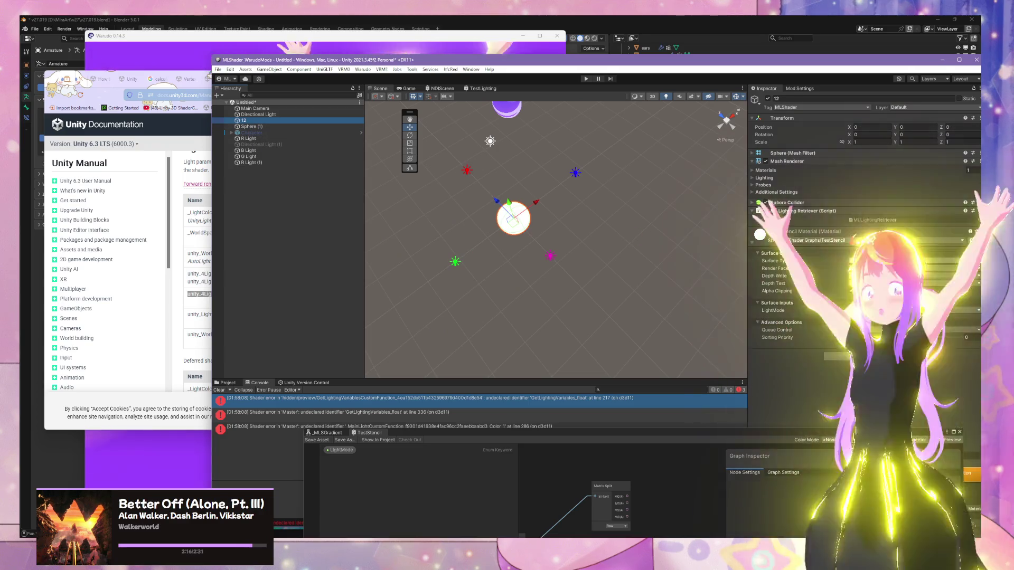
click(780, 250)
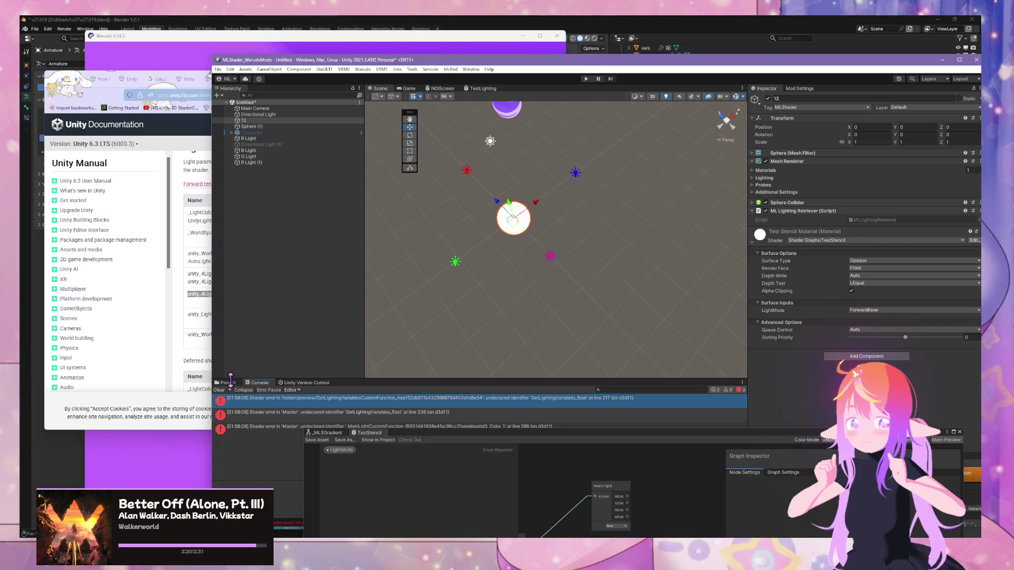
click(229, 384)
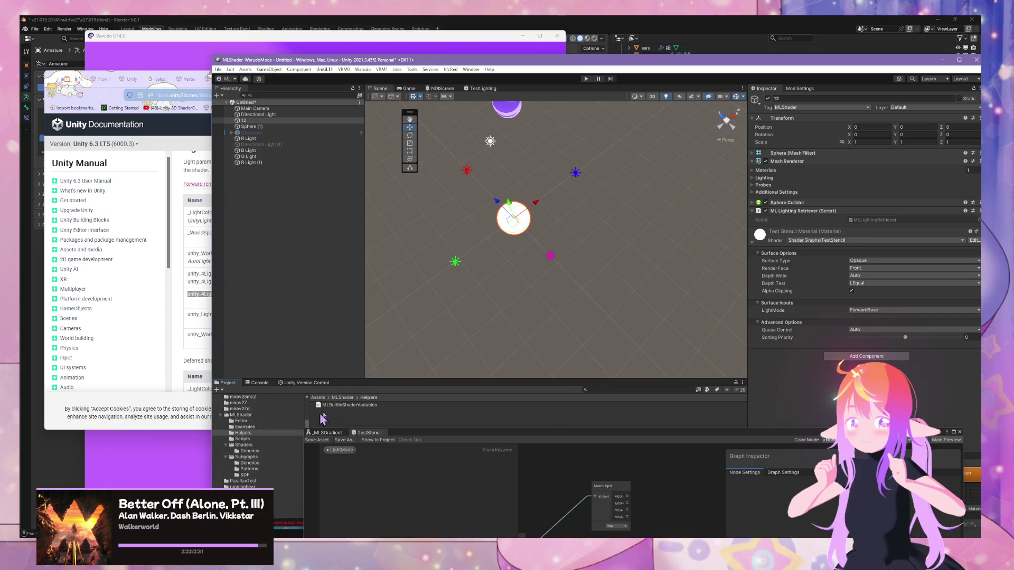
- Enlarge the graph window, select the top Matrix Split node, and show the Console errors
drag(410, 427, 417, 209)
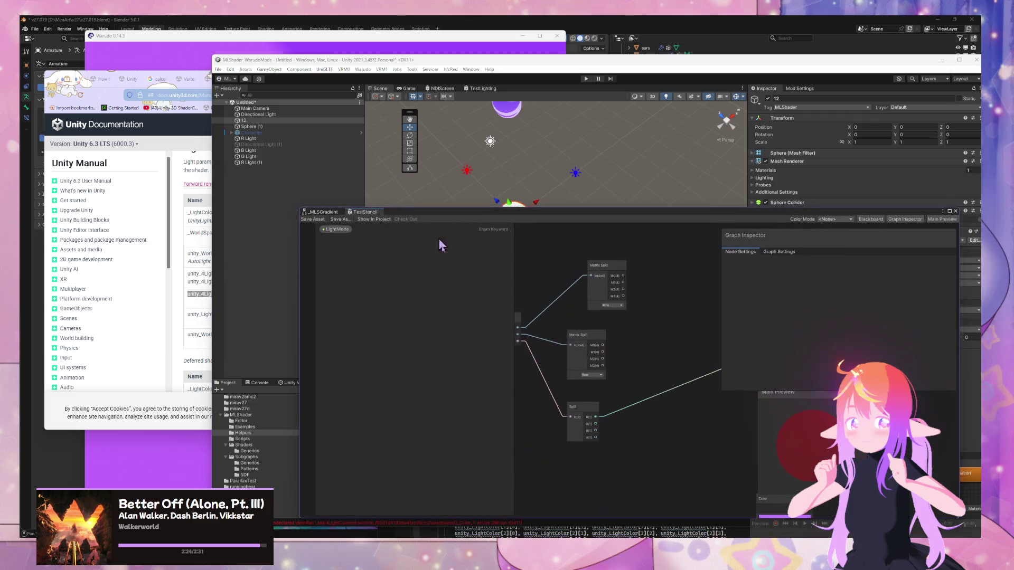
click(605, 285)
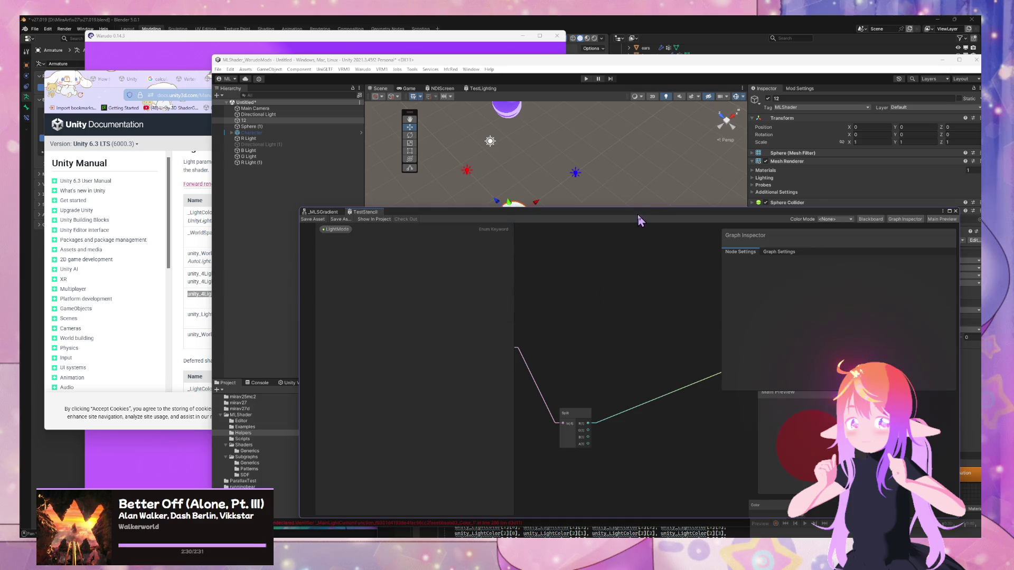
drag(640, 220, 818, 322)
click(260, 385)
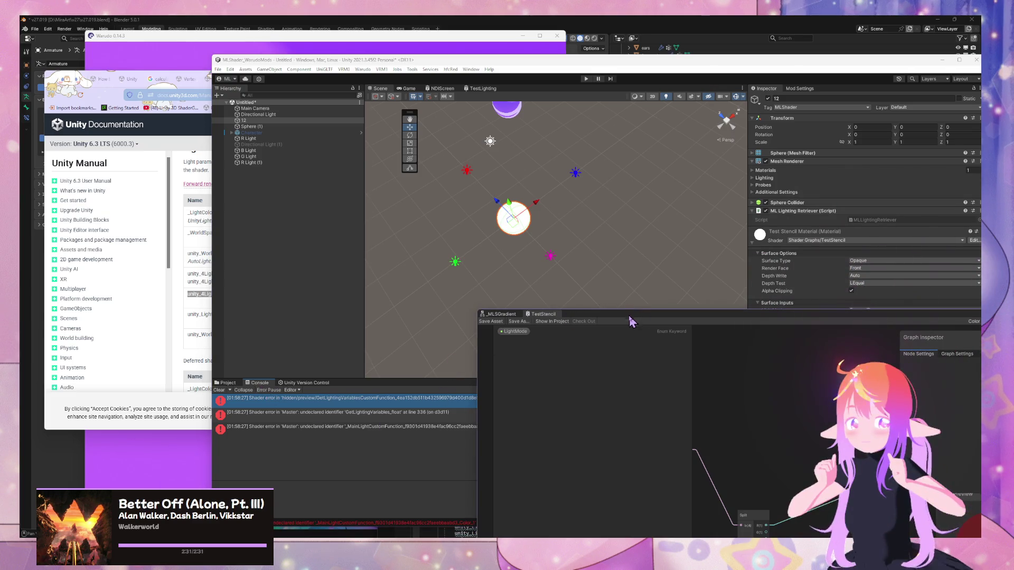
- Select the GetLightingVariables node to show its MLBuiltInShaderVariables file source in the Graph Inspector
mouse_move(632, 318)
mouse_down()
mouse_move(720, 466)
mouse_move(713, 457)
mouse_move(587, 450)
mouse_move(705, 430)
mouse_move(661, 438)
mouse_move(355, 414)
mouse_move(349, 190)
mouse_move(240, 162)
mouse_up()
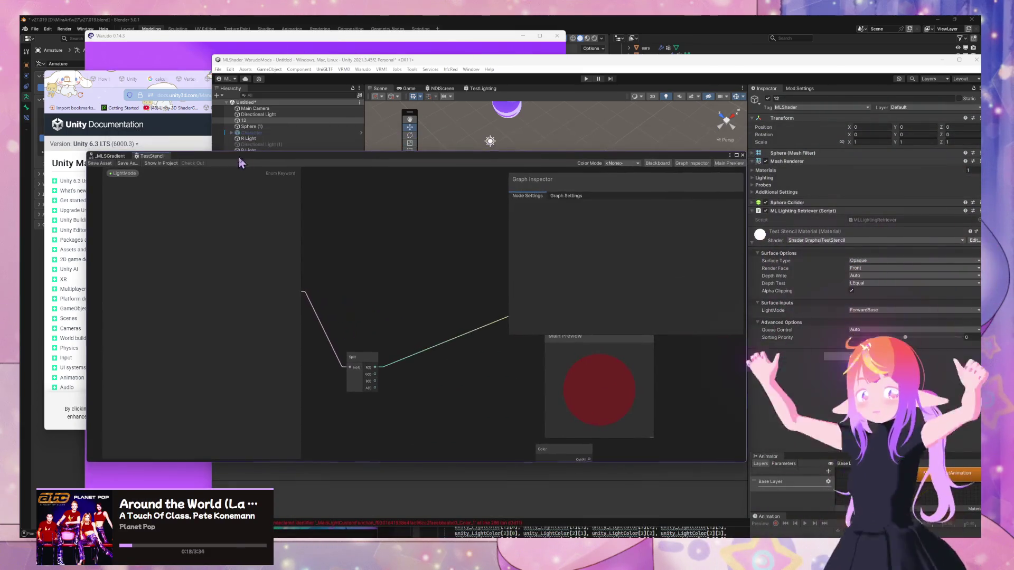
drag(351, 292, 537, 265)
click(419, 253)
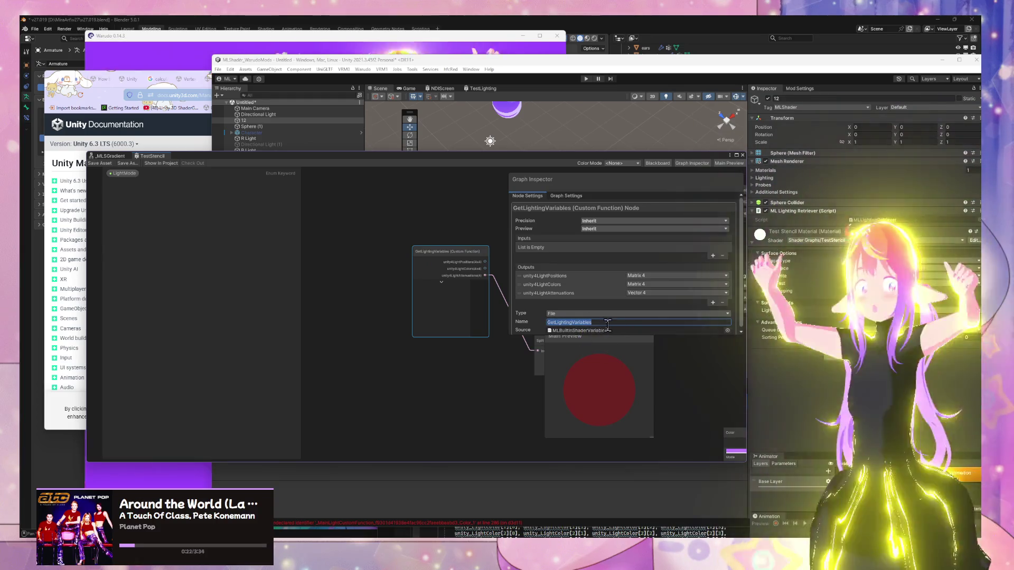
click(543, 536)
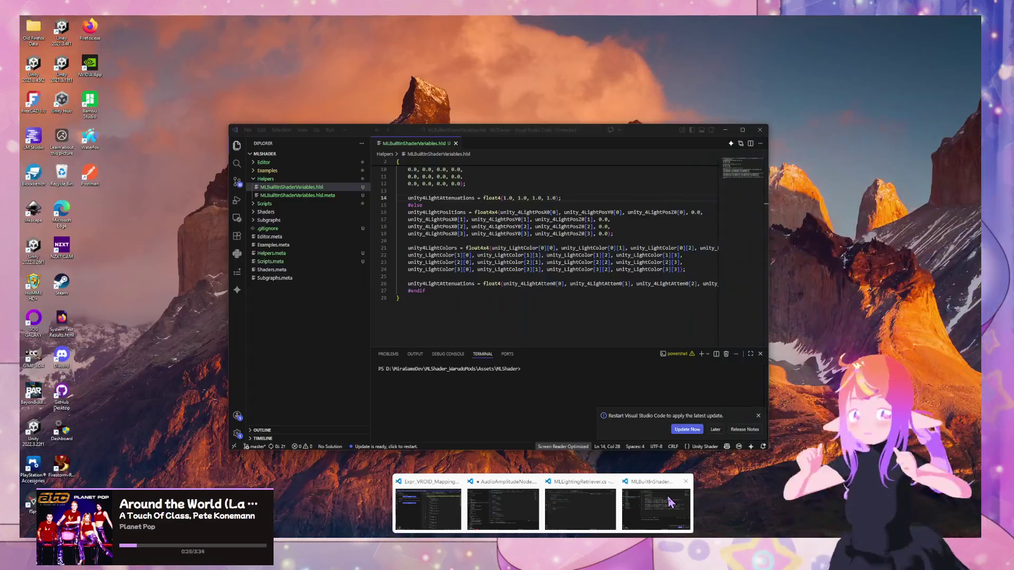
- Edit the GetLightingVariables function name on line 1 of MLBuiltinShaderVariables.hlsl and save the file
click(676, 499)
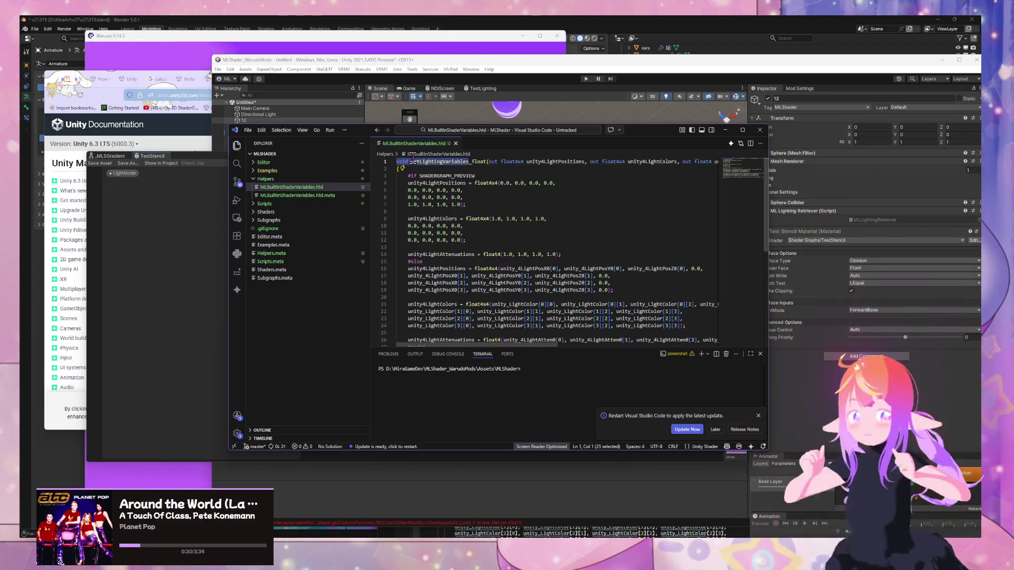
click(468, 162)
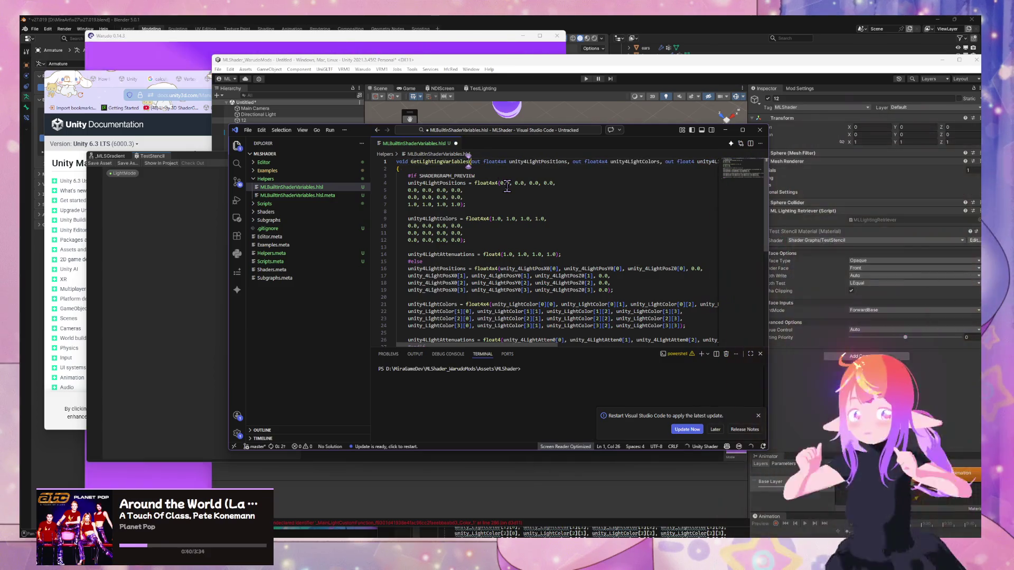
key(ctrl+s)
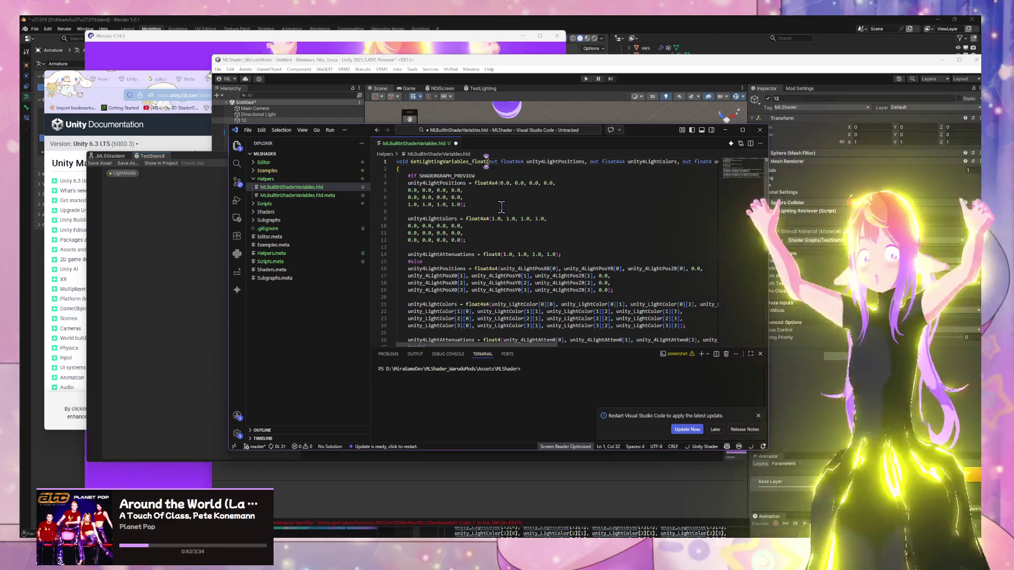
scroll(507, 212, down, 2)
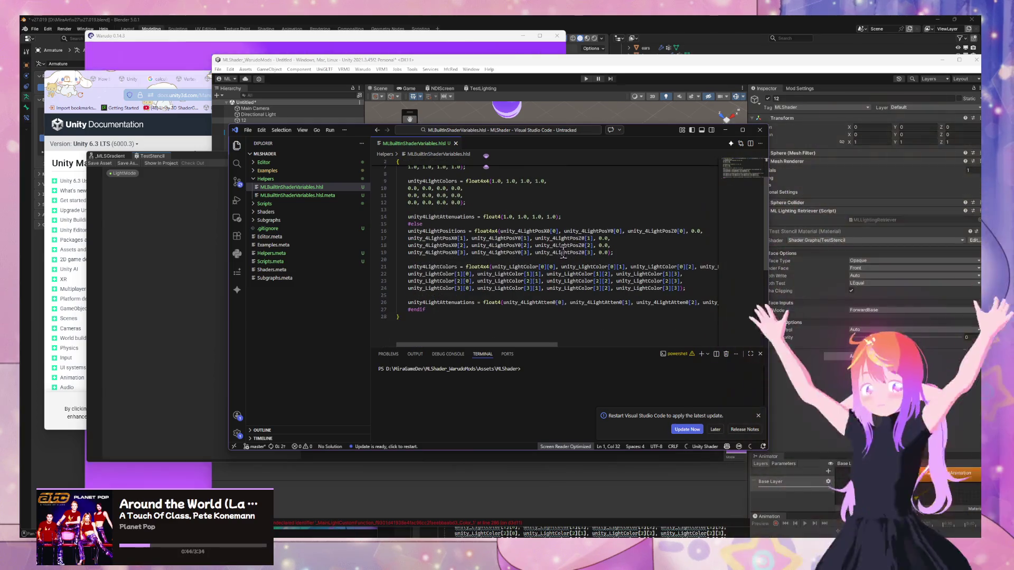
scroll(564, 261, up, 2)
mouse_move(527, 347)
mouse_down()
mouse_move(593, 347)
mouse_move(491, 342)
mouse_up()
- Shift the GetLightingVariables node left and reveal the Console's undeclared GetLightingVariables_float error at line 336
click(826, 407)
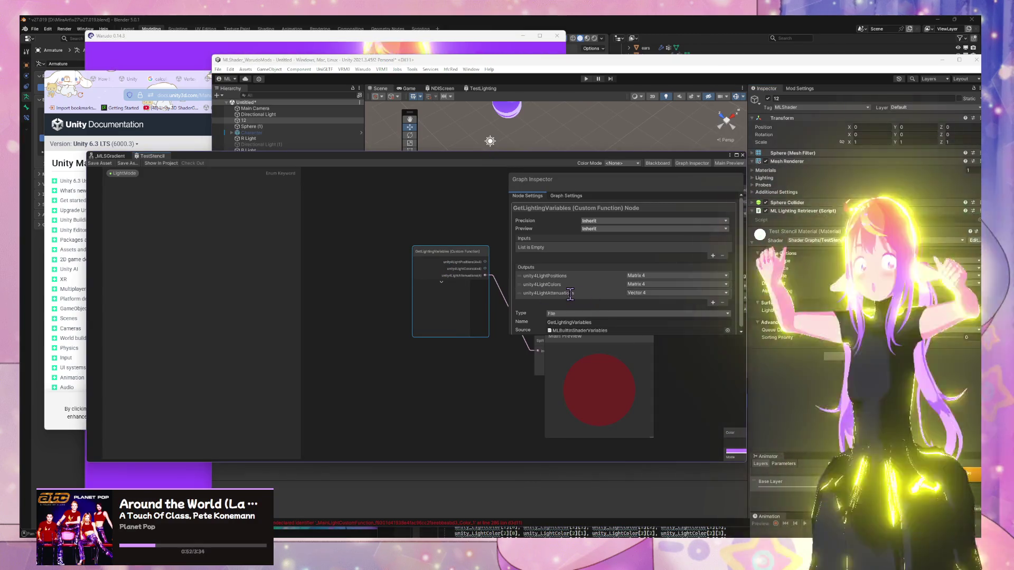
scroll(618, 286, down, 1)
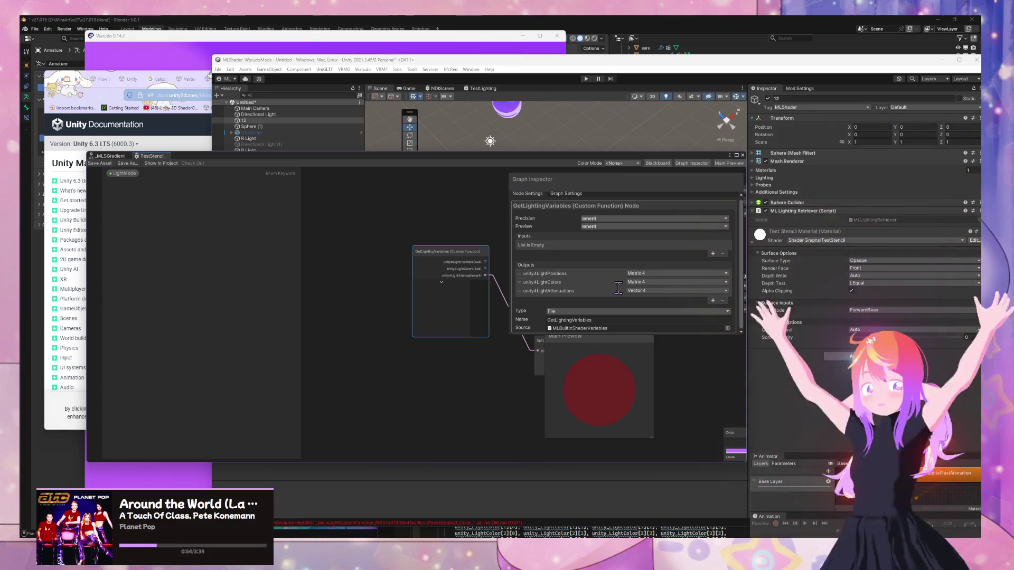
drag(437, 294, 370, 315)
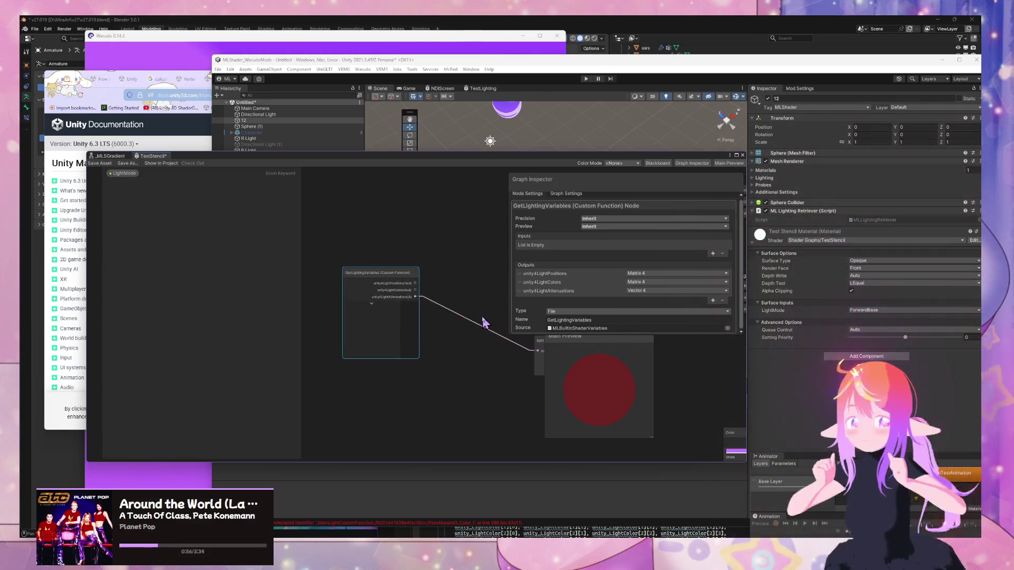
drag(481, 321, 354, 323)
scroll(370, 311, down, 3)
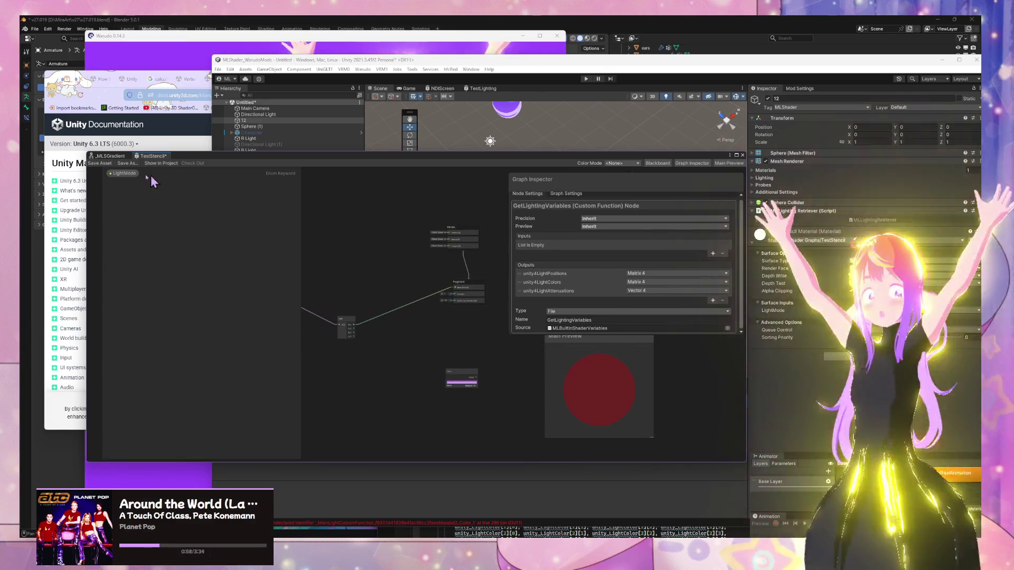
drag(238, 160, 729, 164)
click(470, 412)
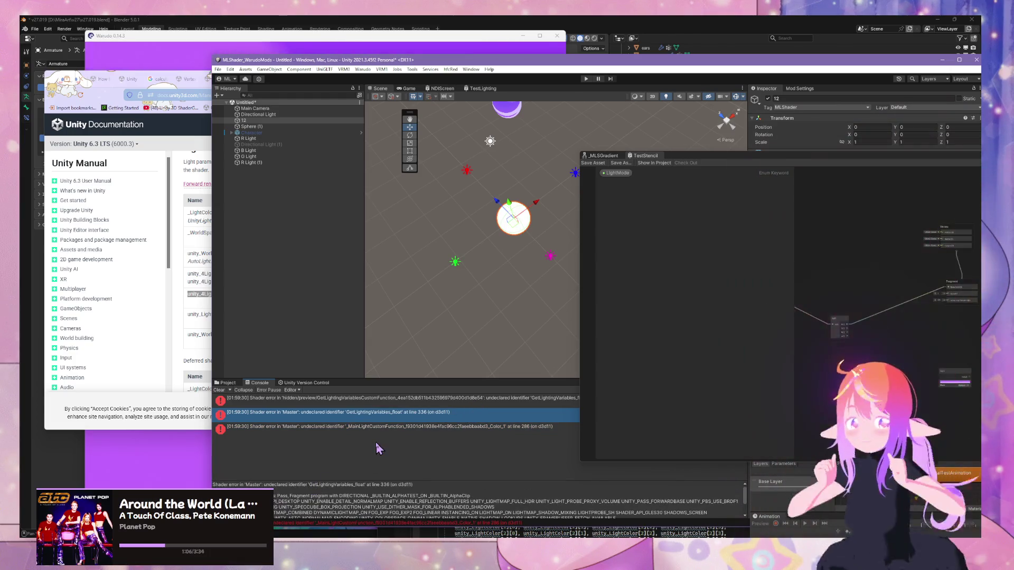
- Enlarge the Console and browse the Shaders Generics folder to the TestLighting shader graph's settings
drag(396, 379, 378, 238)
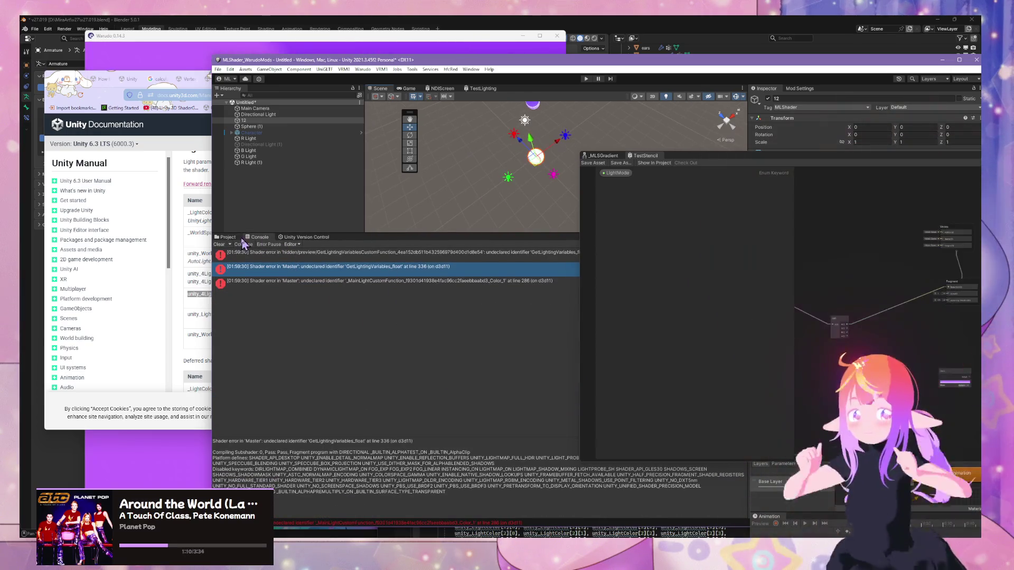
click(230, 238)
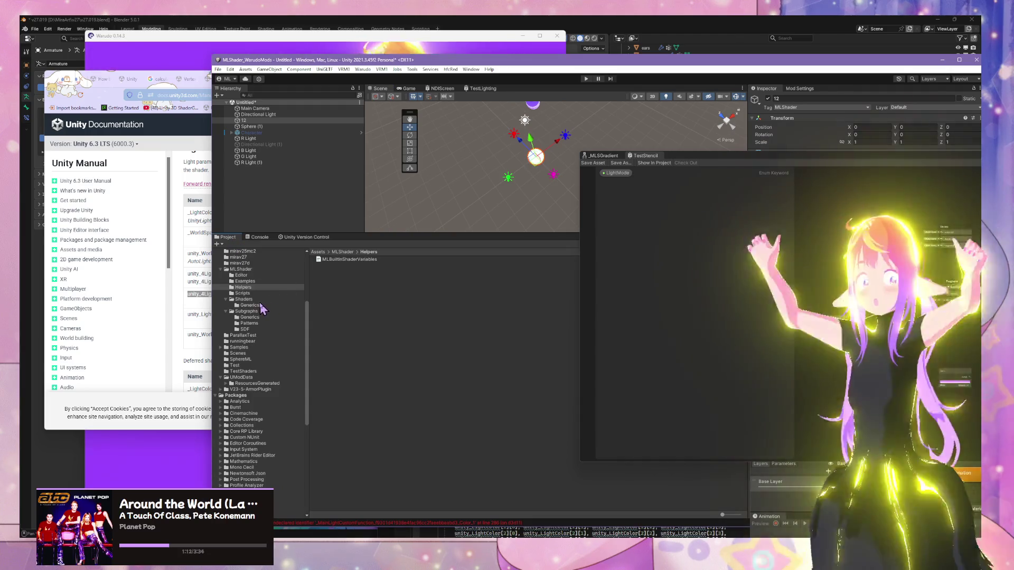
click(251, 306)
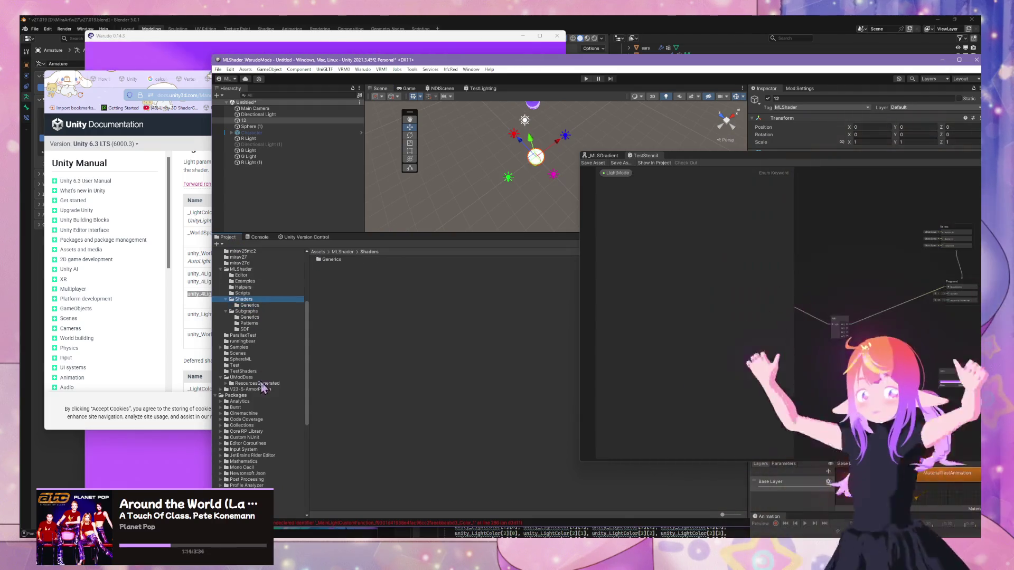
scroll(262, 388, down, 4)
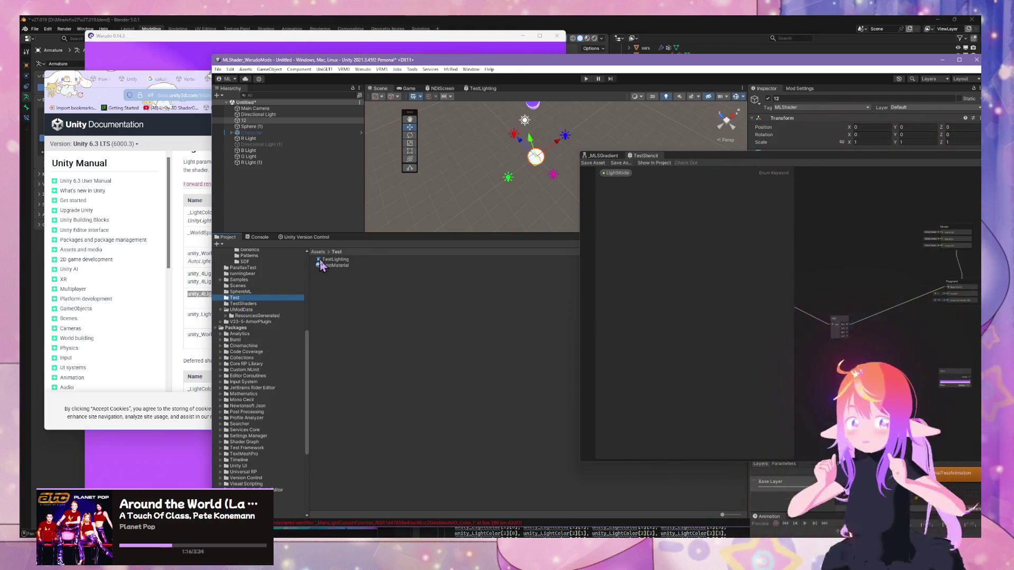
click(321, 259)
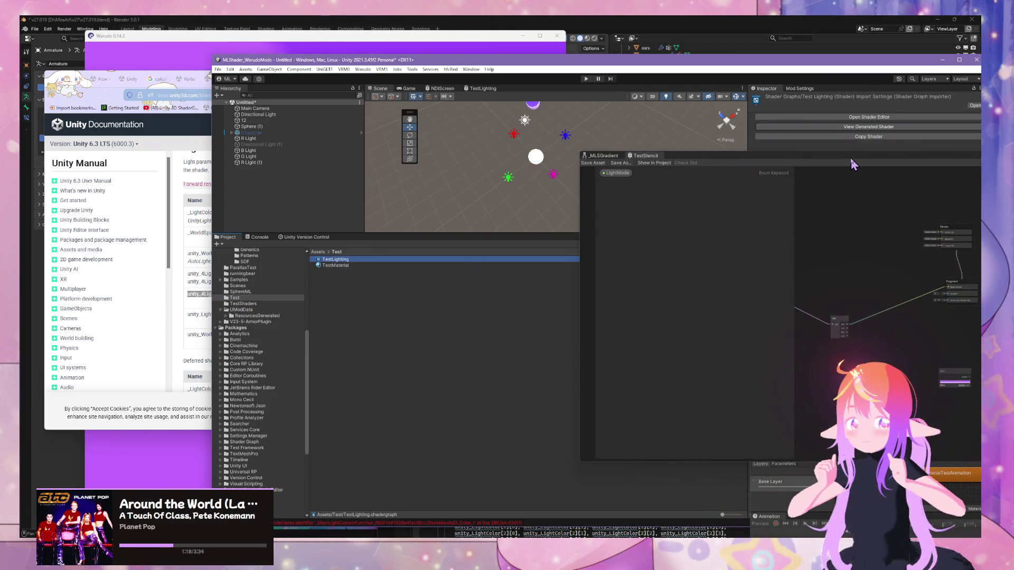
mouse_move(664, 156)
mouse_down()
mouse_move(547, 247)
mouse_move(546, 262)
mouse_up()
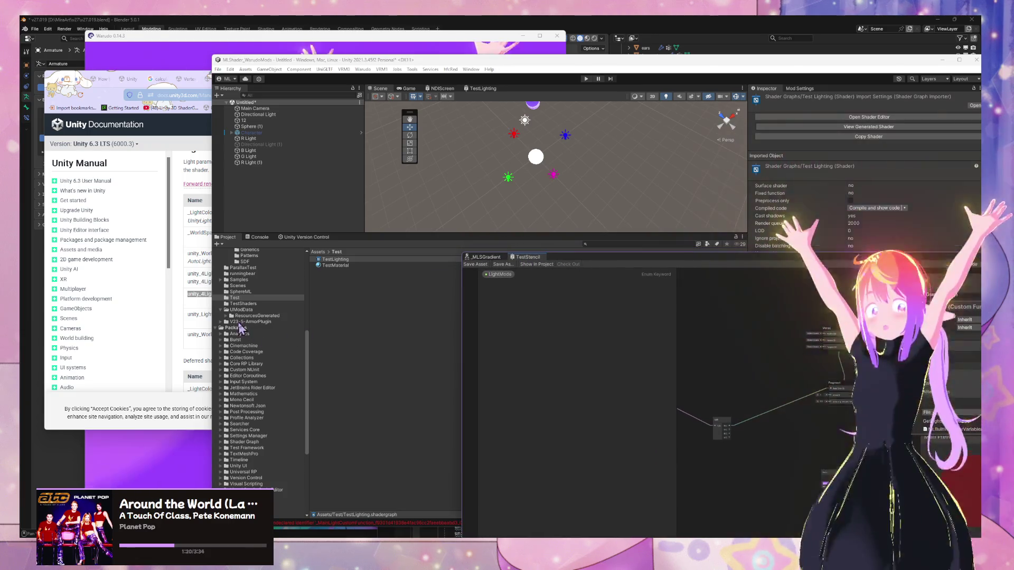
- Select TestStencil in the TestShaders folder and view its generated shader code
click(248, 304)
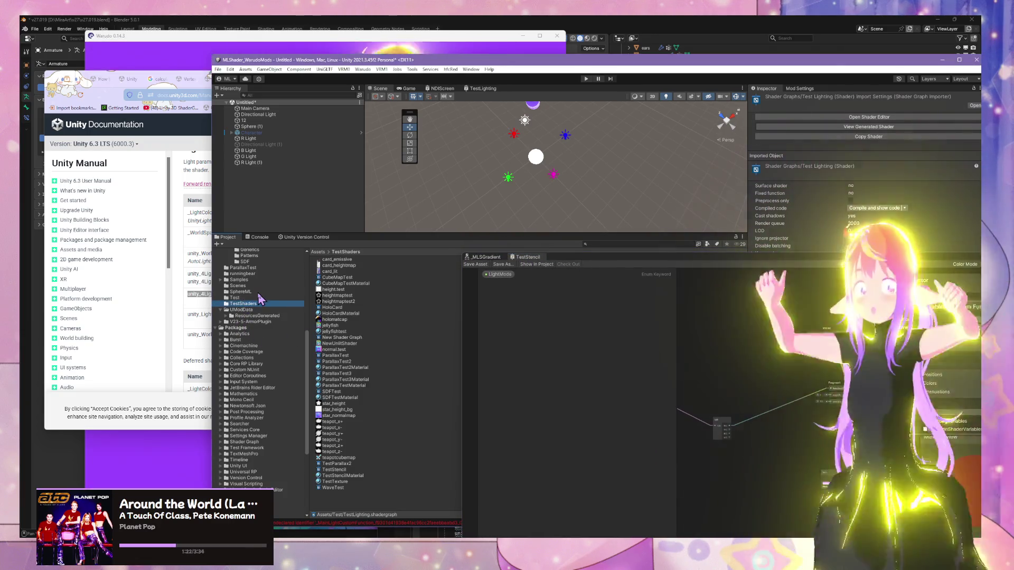
click(337, 469)
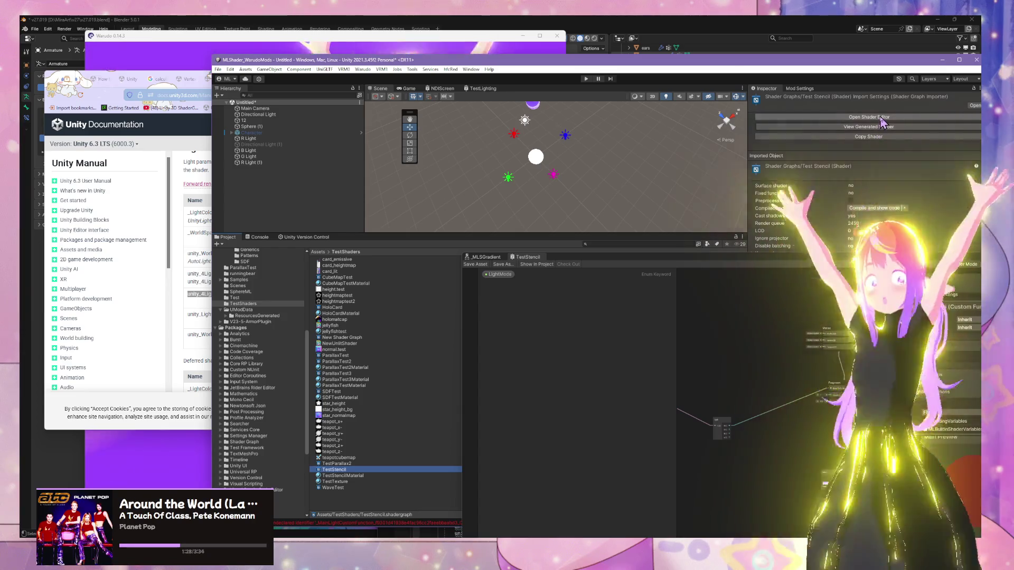
click(879, 128)
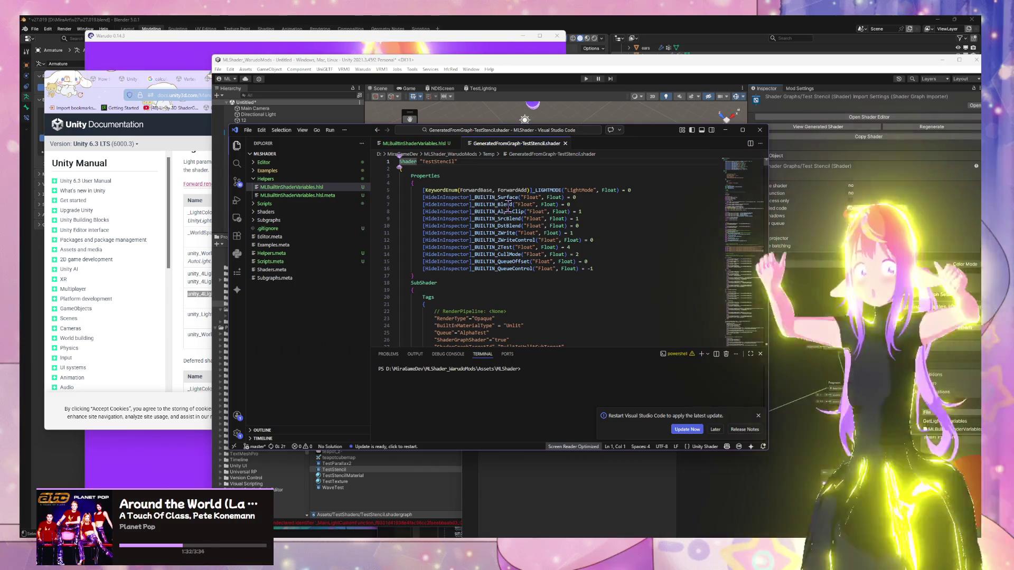
- Scroll through the generated TestStencil shader code in Visual Studio Code
scroll(575, 218, down, 6)
scroll(575, 218, down, 3)
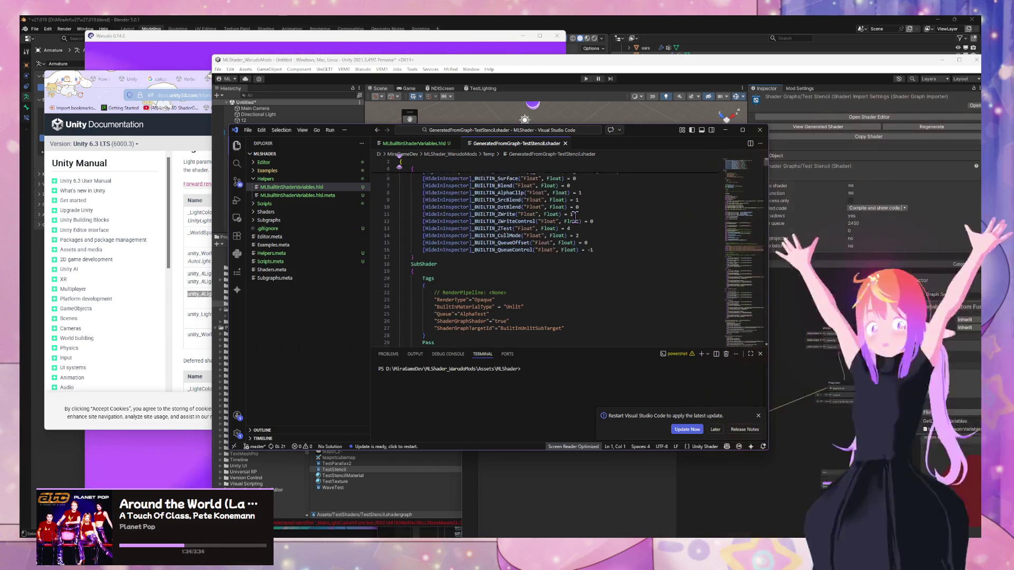
scroll(575, 218, up, 3)
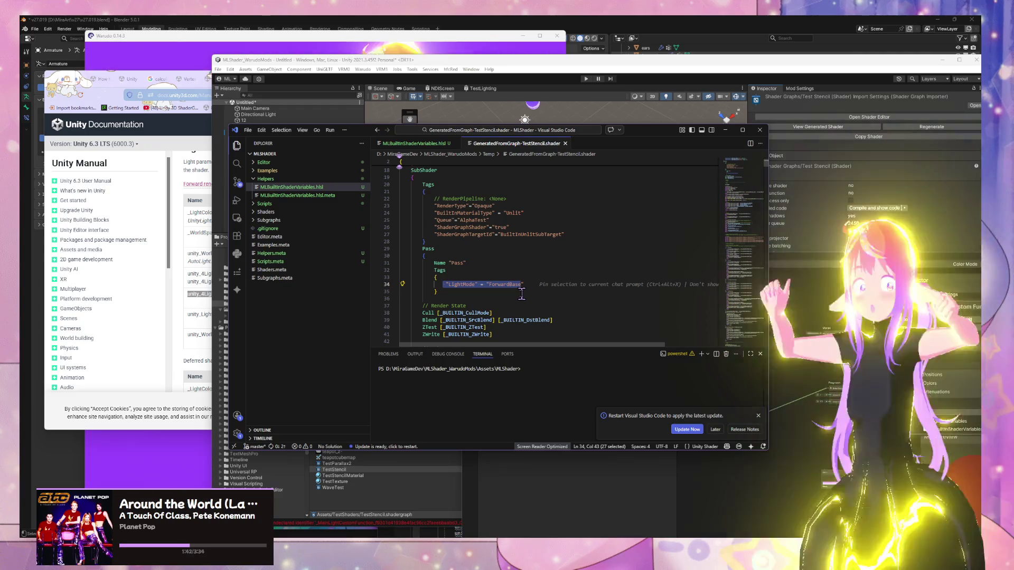
scroll(525, 285, down, 10)
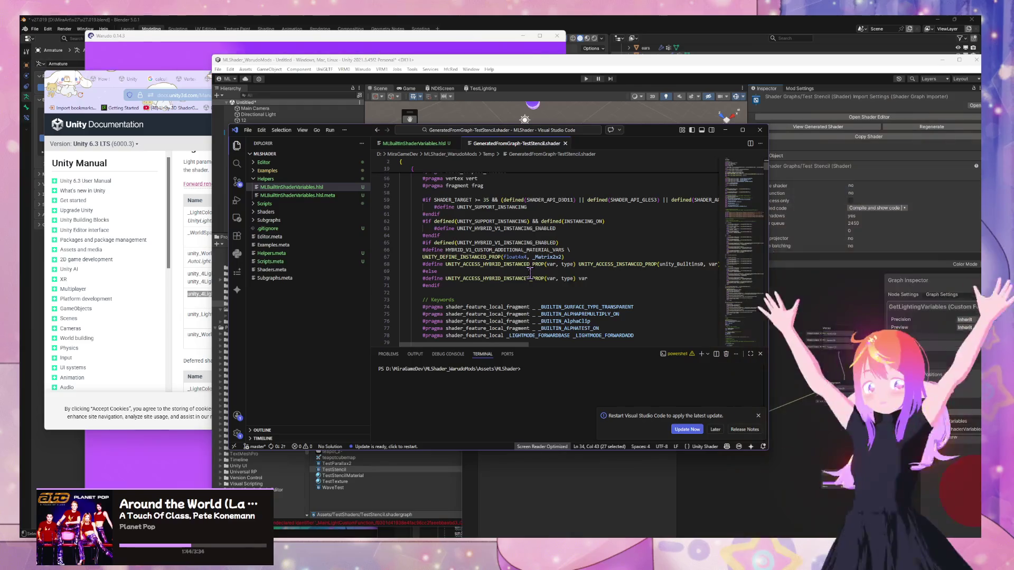
scroll(529, 273, down, 6)
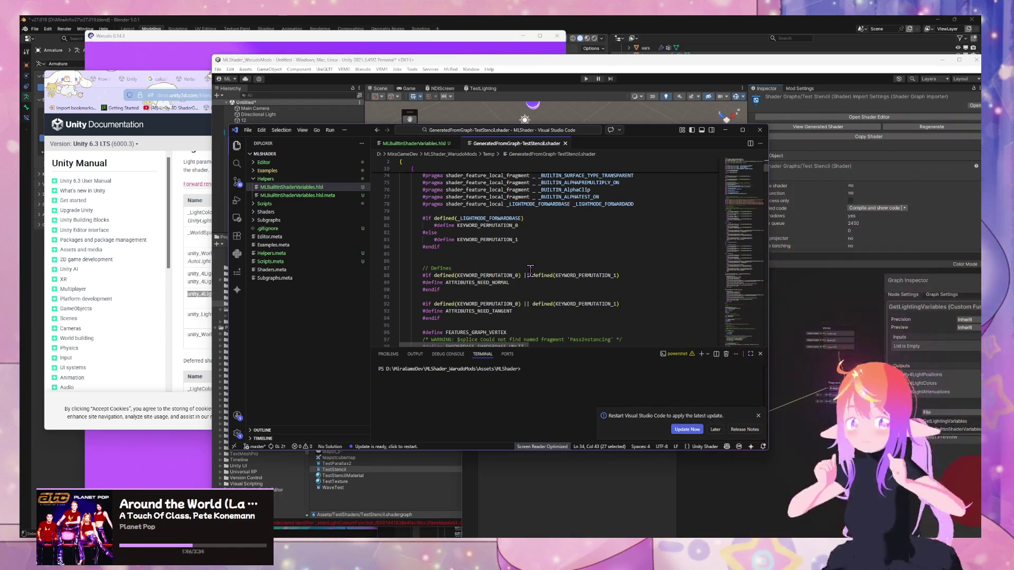
scroll(530, 270, up, 10)
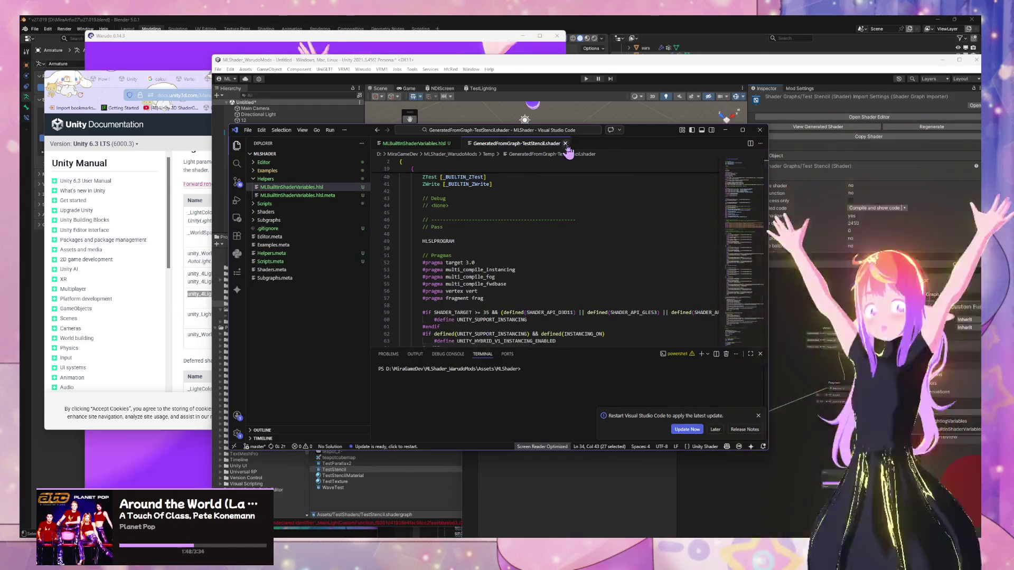
- Close the GeneratedFromGraph shader tab and minimize Visual Studio Code to return to Unity
click(565, 144)
click(725, 132)
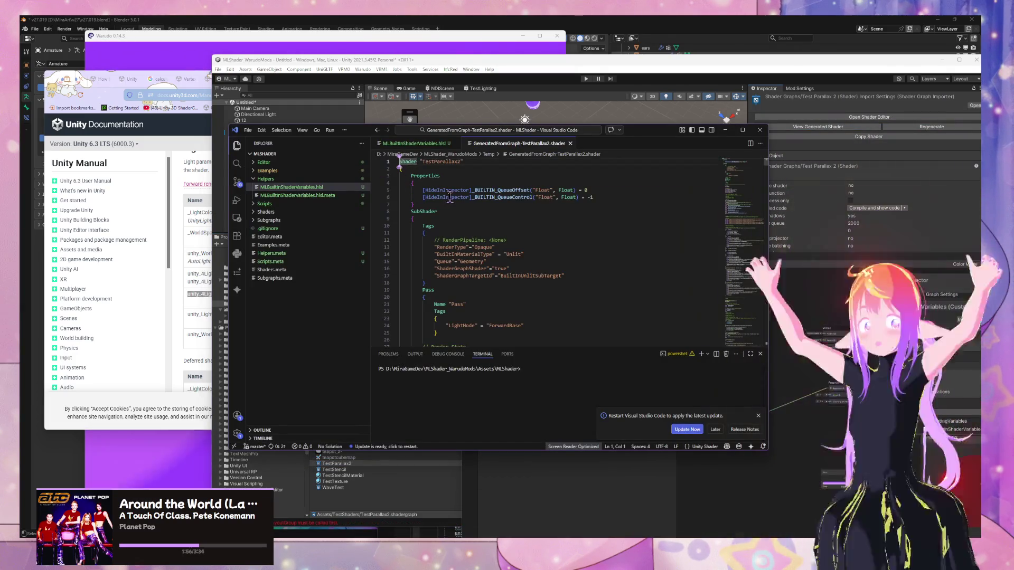
scroll(464, 201, down, 2)
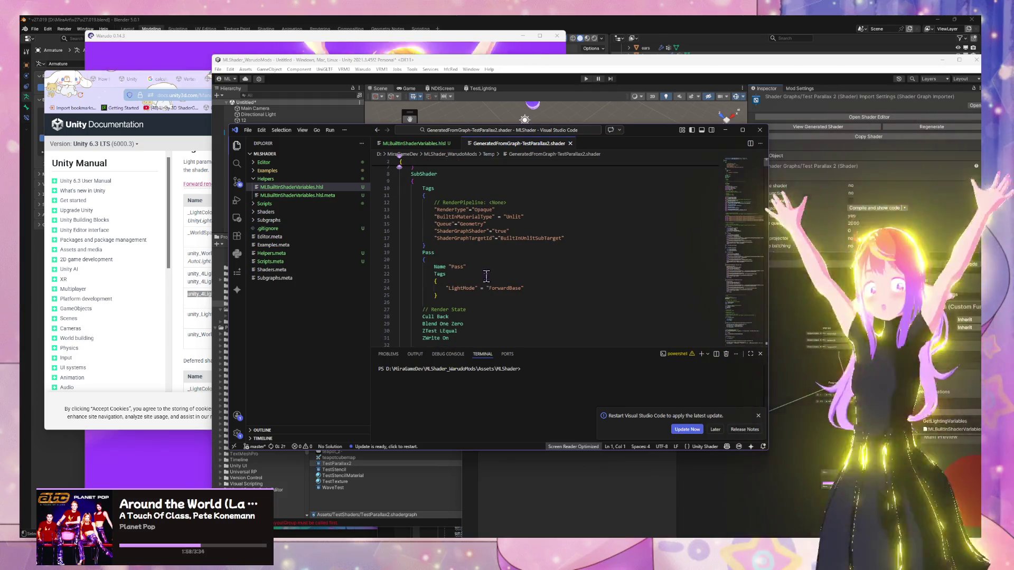
click(571, 143)
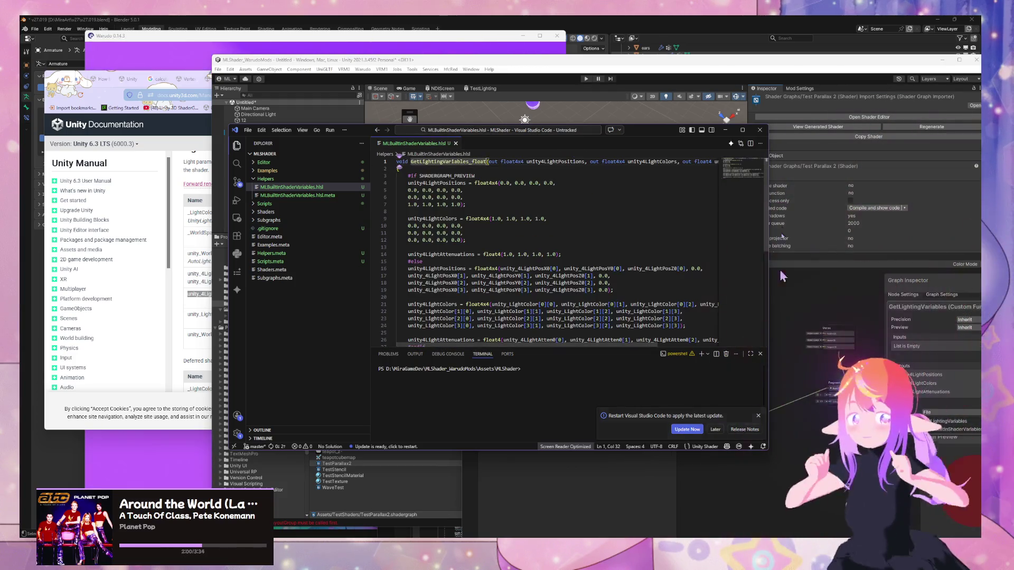
click(725, 129)
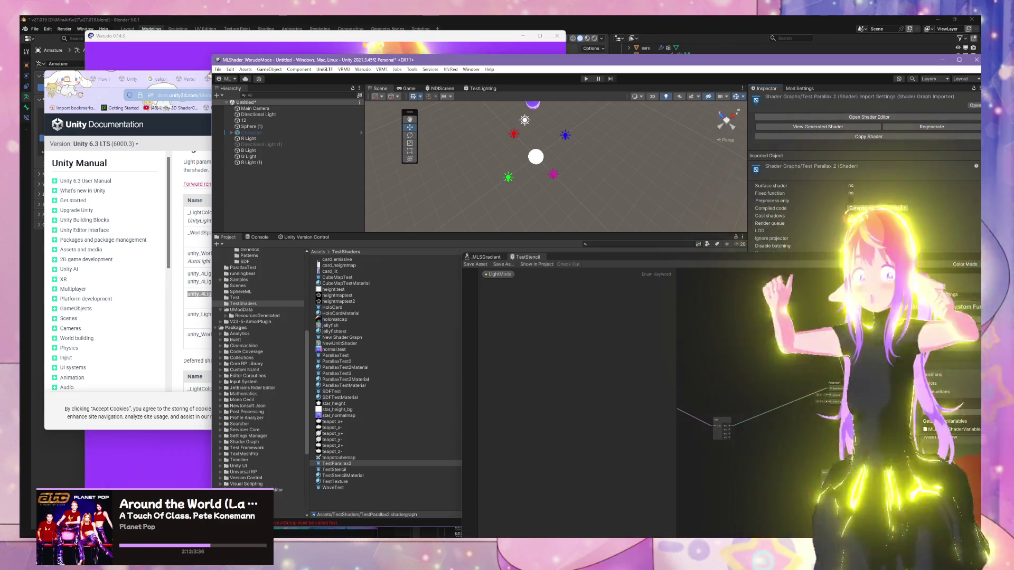
- Nudge the red point light up-left and select the GetLightingVariables custom function node
click(555, 176)
drag(553, 176, 517, 150)
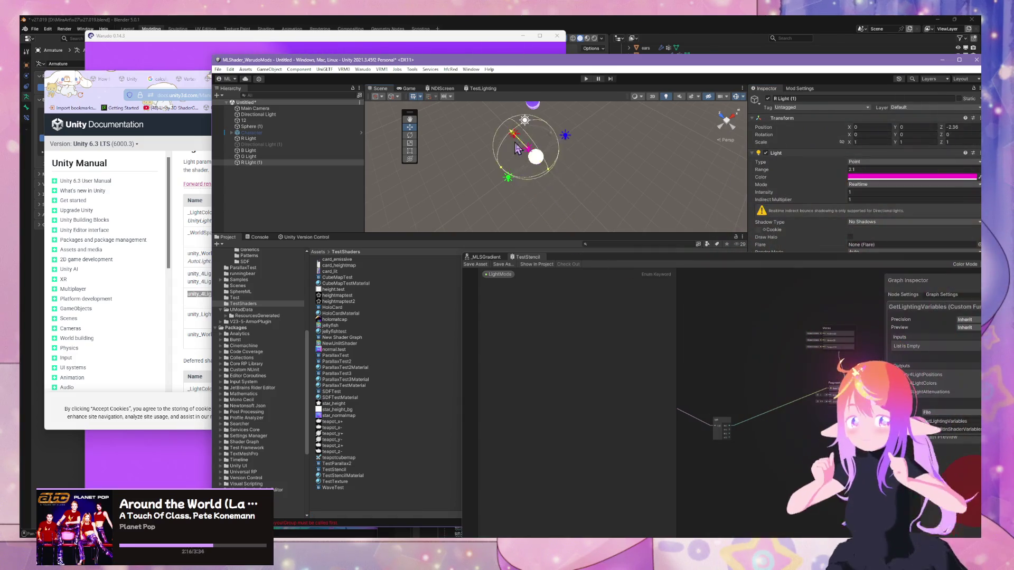
drag(744, 346, 827, 342)
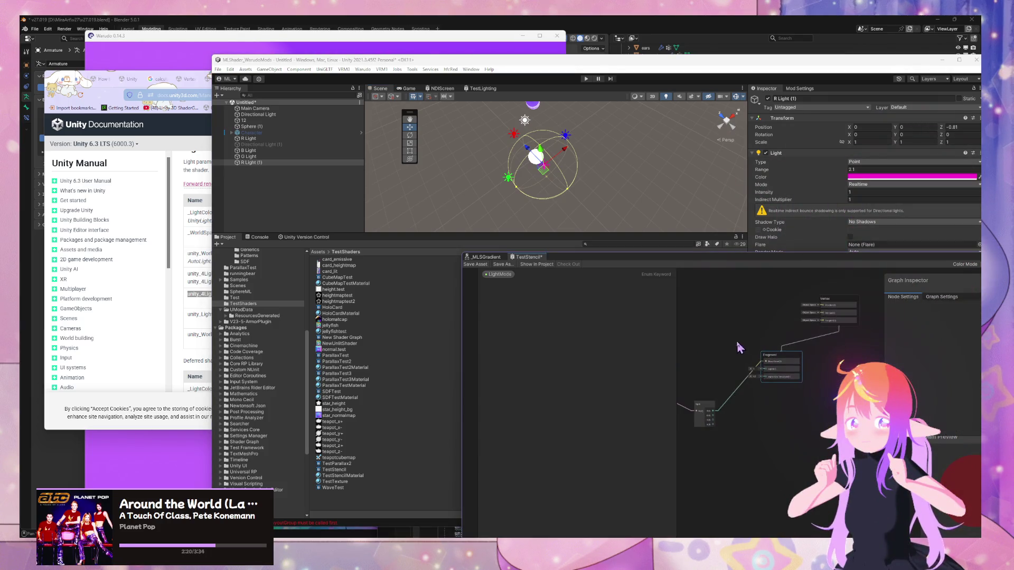
scroll(731, 354, up, 2)
click(764, 370)
scroll(765, 359, down, 3)
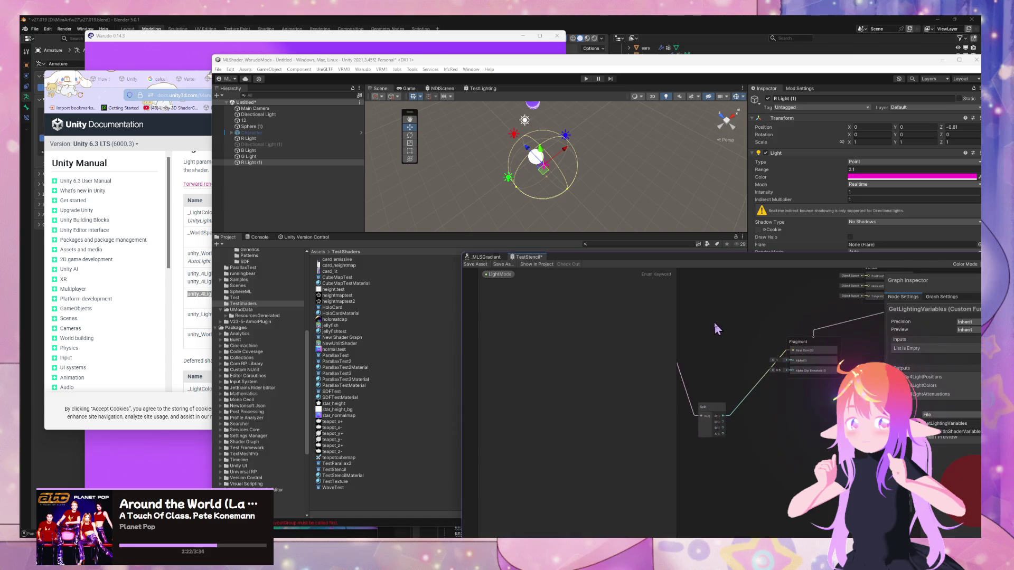
- Add Split and Matrix Split nodes, connect LightPositions to the Matrix Split, and save the graph
key(space)
text(split)
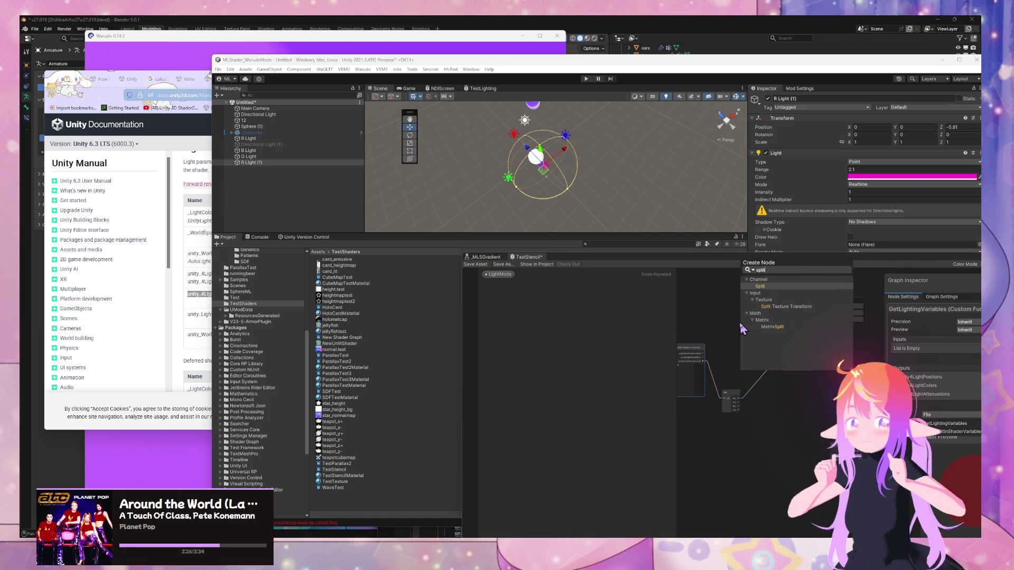
key(Return)
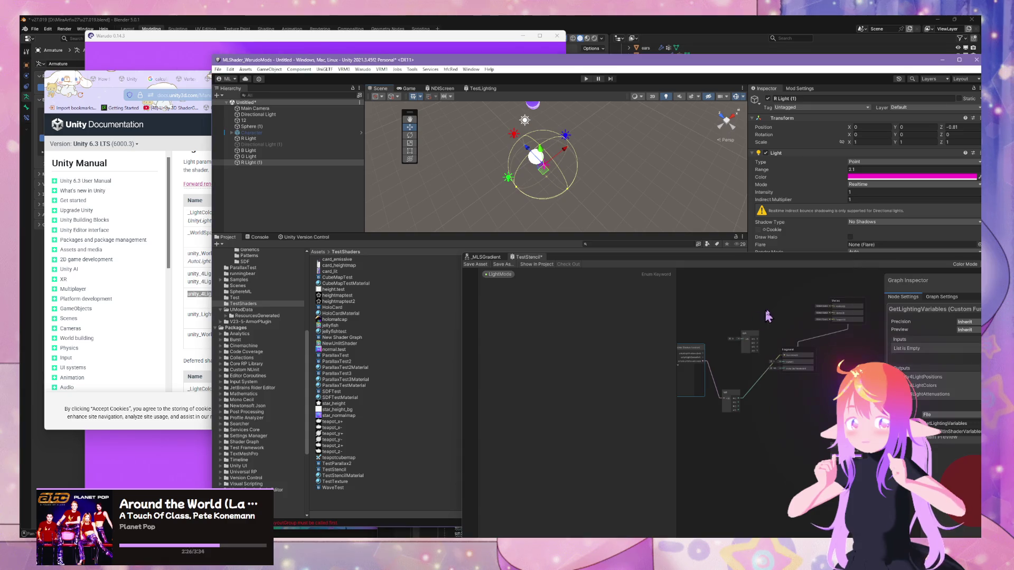
scroll(773, 348, up, 2)
drag(695, 334, 768, 328)
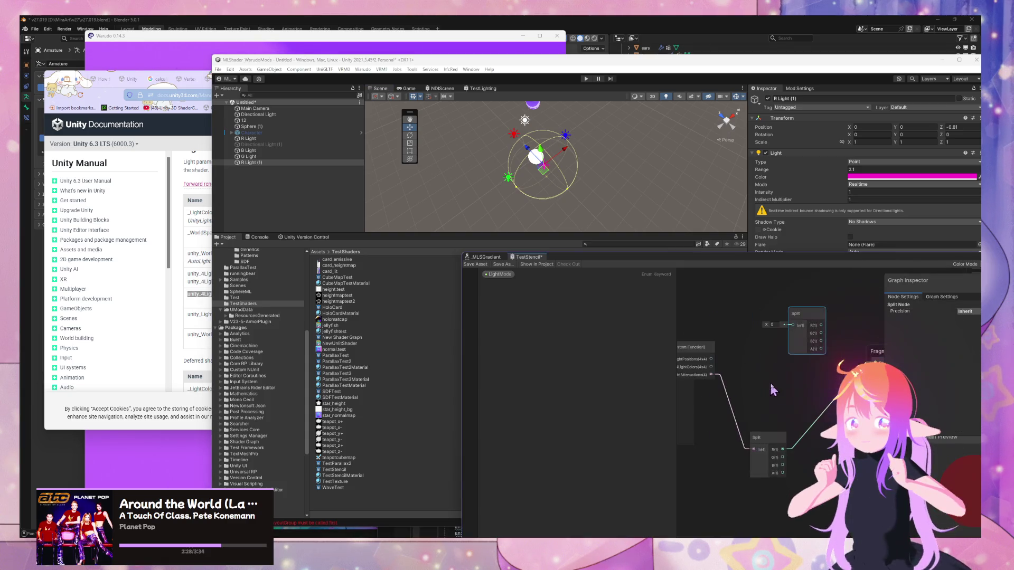
key(space)
text(matrix s)
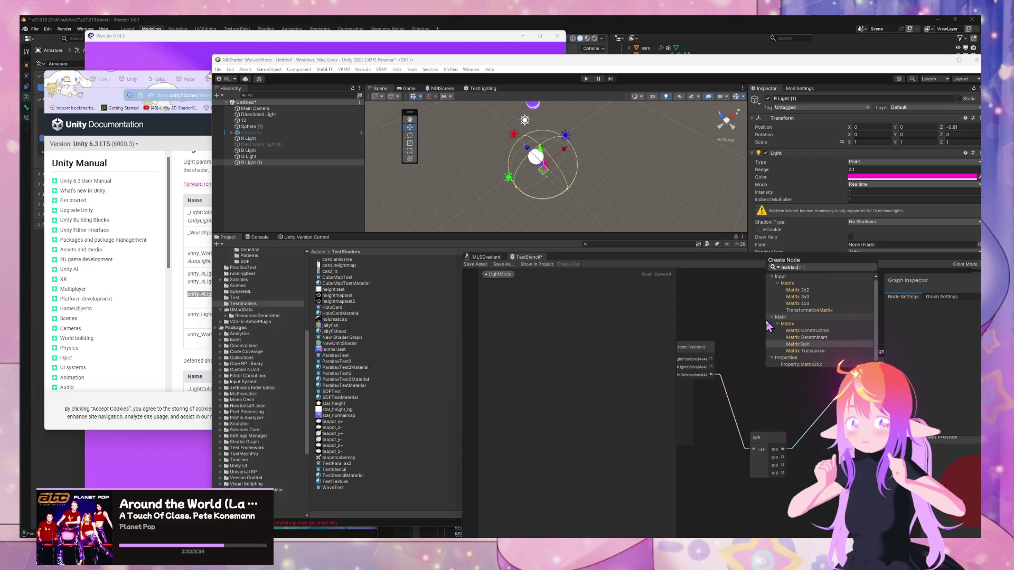
key(Return)
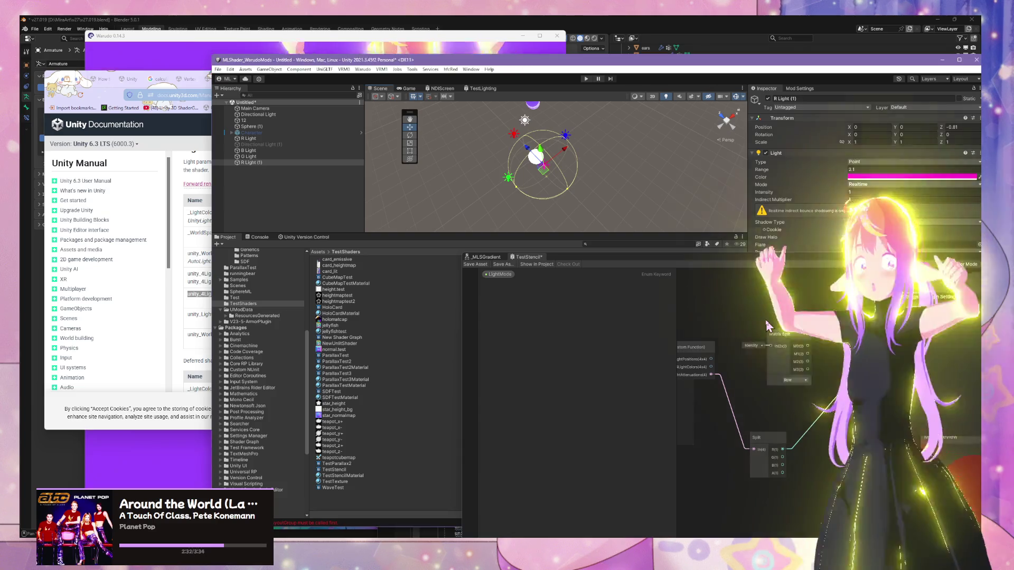
mouse_move(710, 360)
mouse_down()
mouse_move(770, 345)
mouse_move(858, 360)
mouse_up()
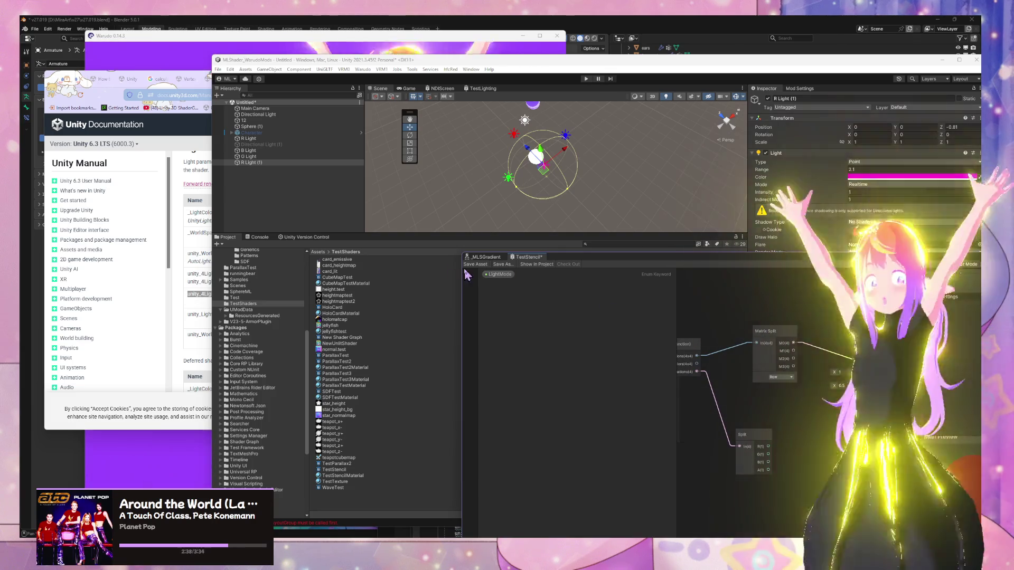
key(ctrl+s)
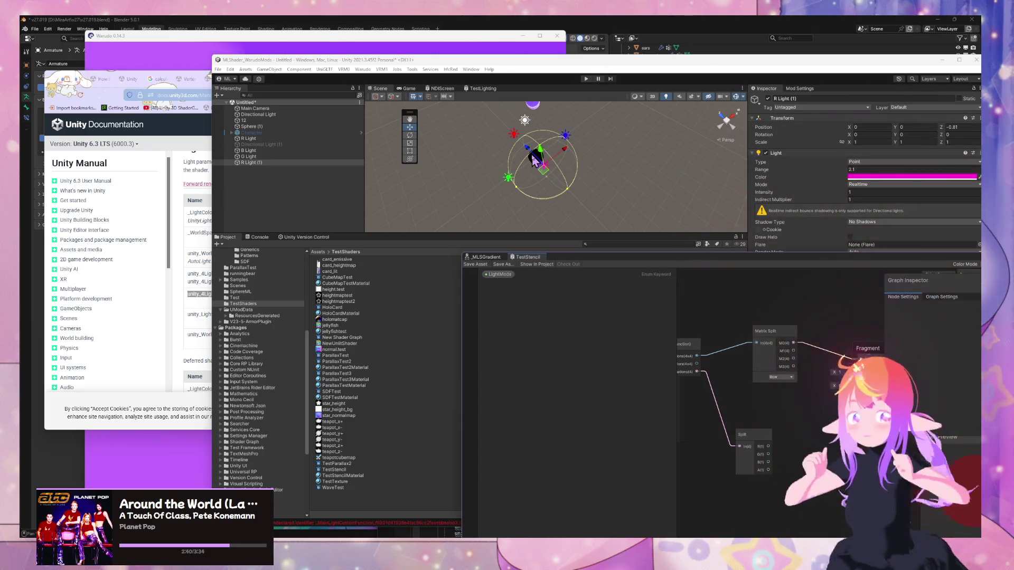
- Wire the Split's R output into Base Color, moving the red light to test shading
mouse_move(541, 157)
mouse_down()
mouse_move(550, 167)
mouse_move(544, 157)
mouse_up()
drag(733, 388, 755, 390)
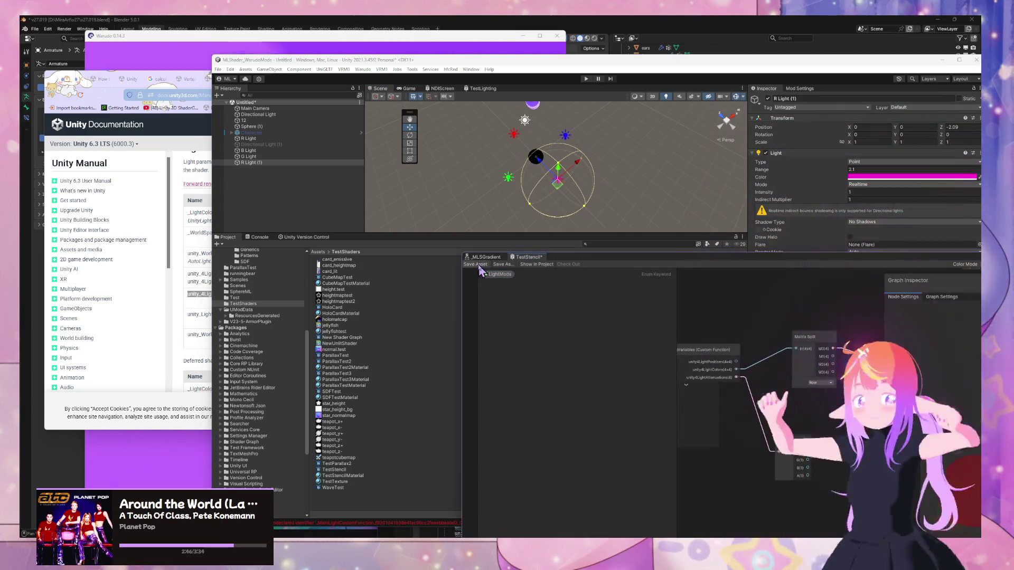
drag(541, 166, 549, 161)
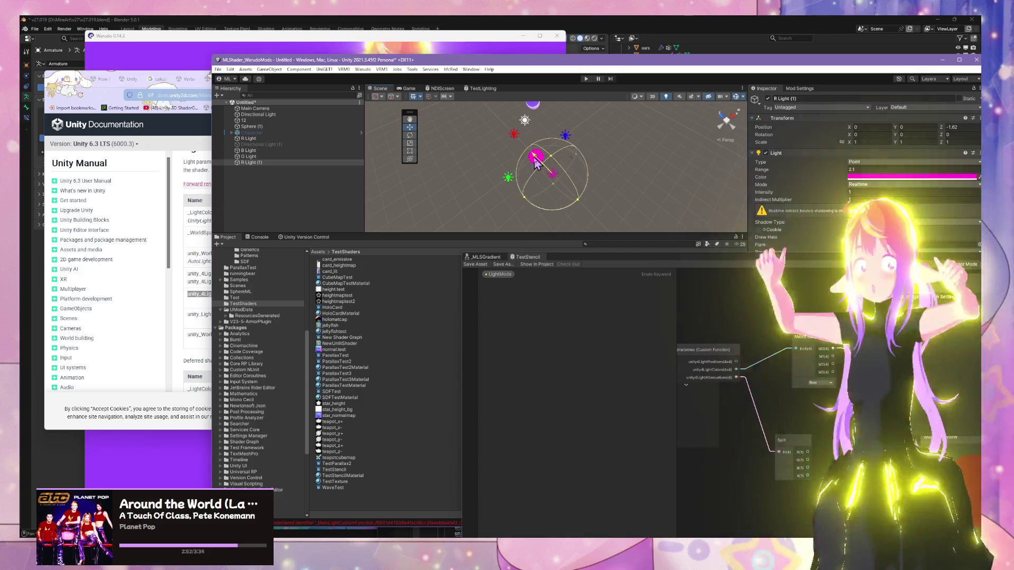
mouse_move(836, 441)
mouse_down()
mouse_move(770, 432)
mouse_move(834, 355)
mouse_up()
click(477, 264)
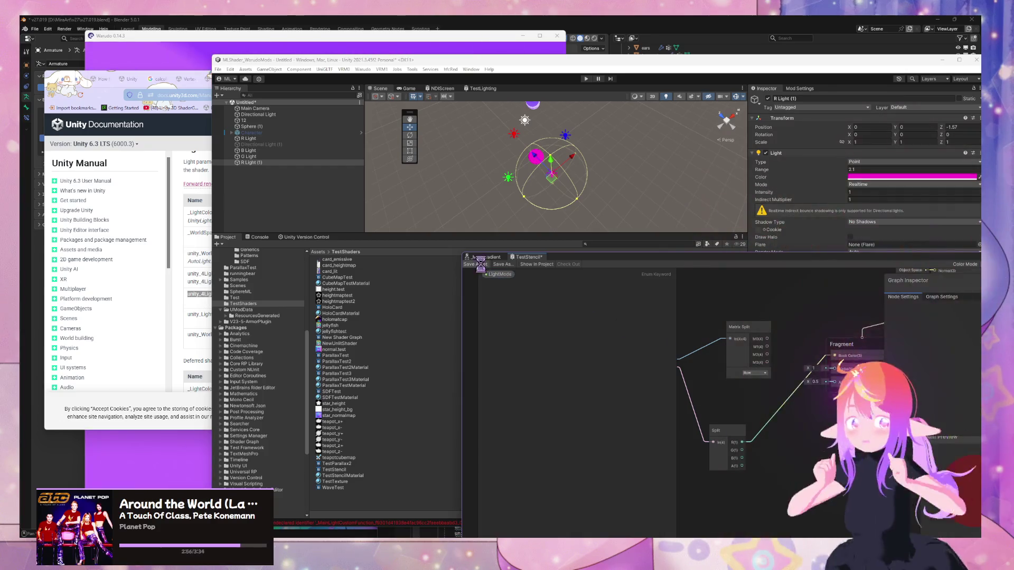
drag(532, 166, 538, 172)
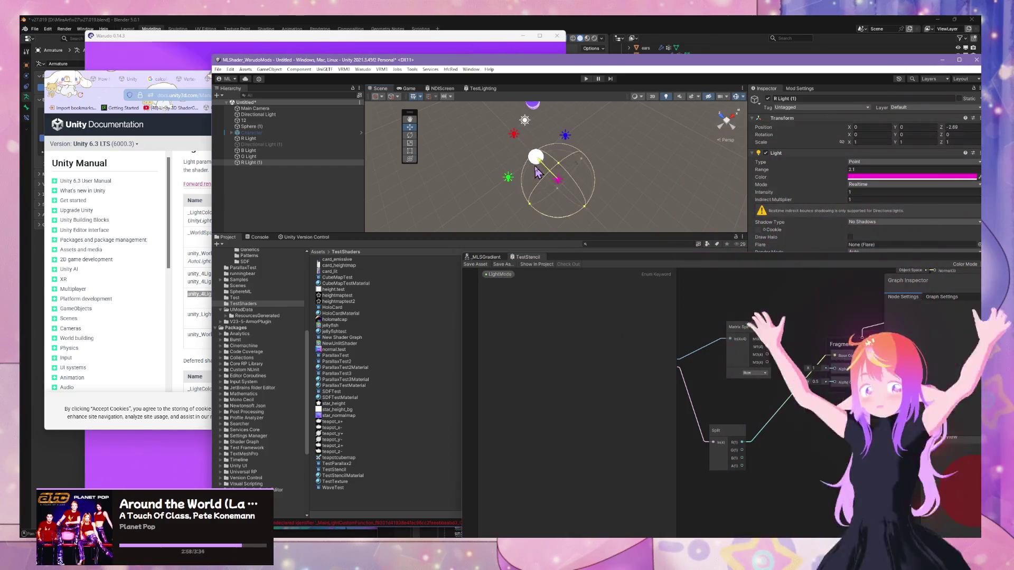
- Clear the Console, resave the graph to recompile, and inspect the second shader error
click(260, 237)
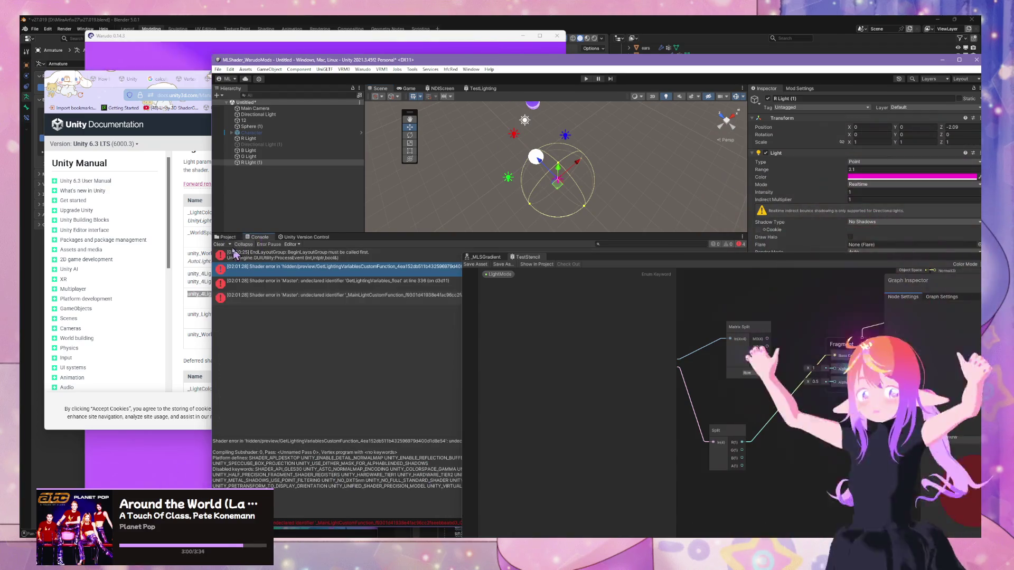
click(219, 244)
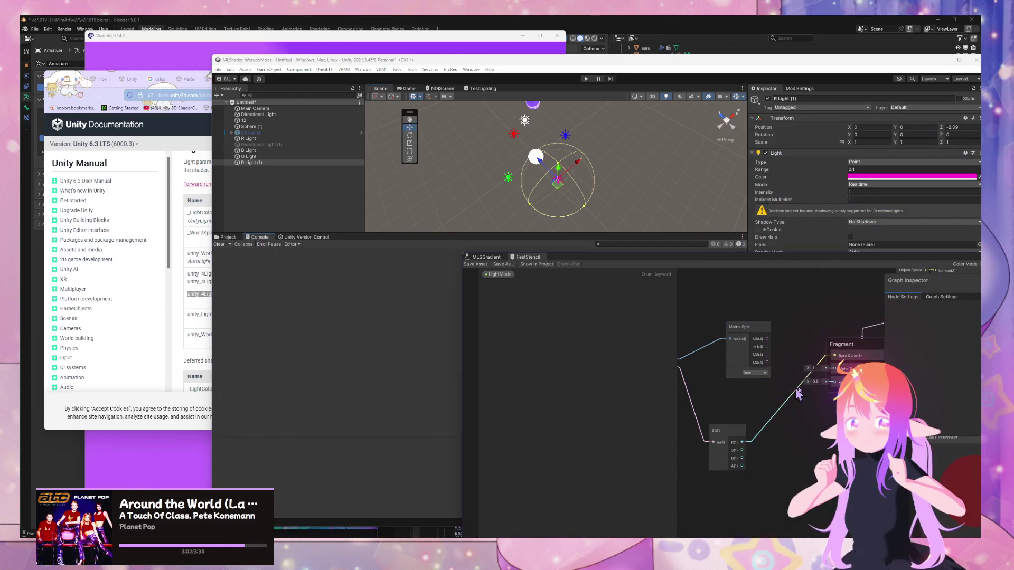
mouse_move(825, 366)
mouse_down()
mouse_move(792, 391)
mouse_move(816, 410)
mouse_up()
click(703, 357)
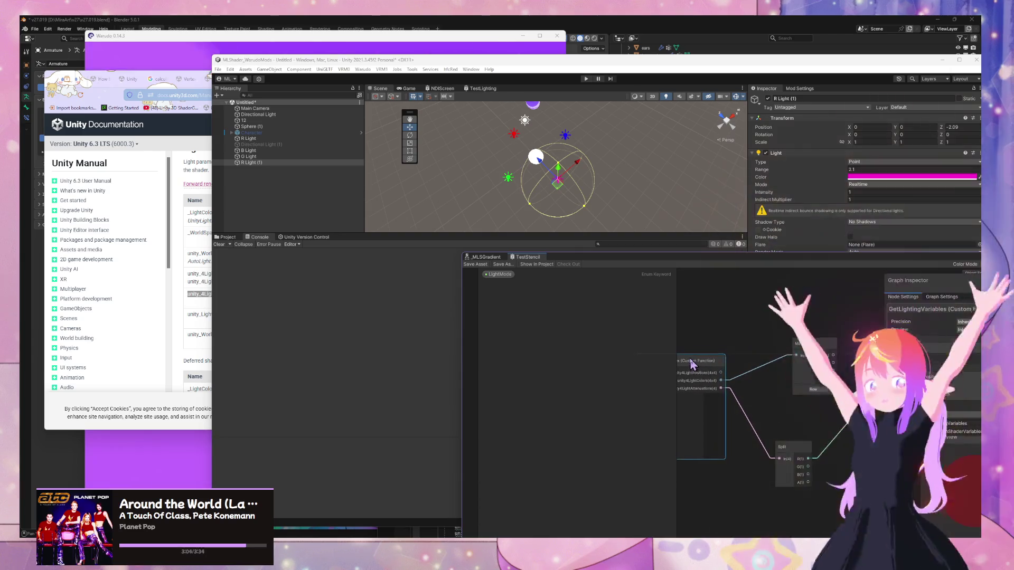
mouse_move(692, 370)
mouse_down()
mouse_move(792, 388)
mouse_move(786, 340)
mouse_up()
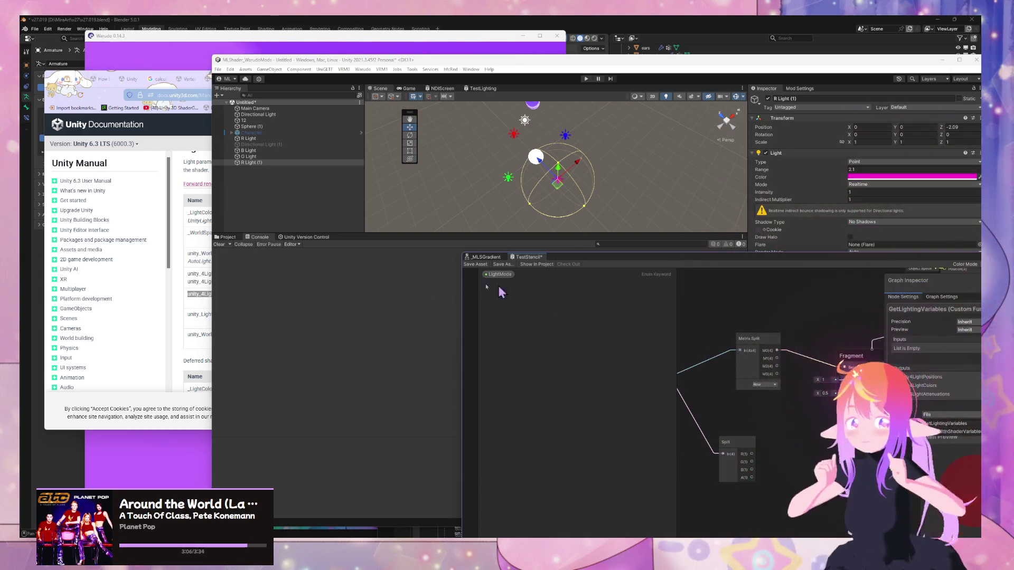
key(ctrl+s)
click(371, 268)
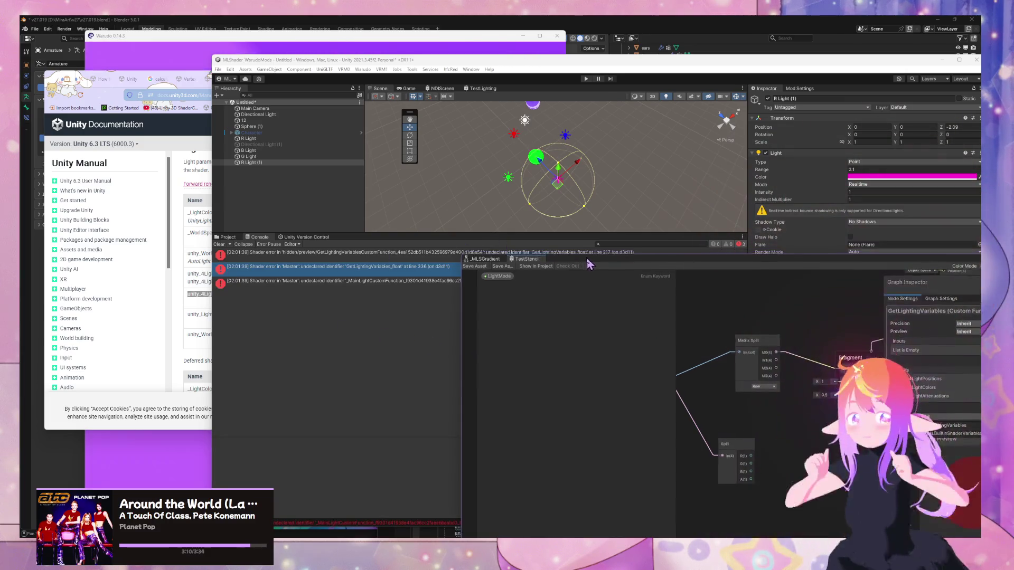
- Place Shader Graph below the Console, review the hlsl helper in VS Code, then move the red light
mouse_move(590, 263)
mouse_down()
mouse_move(523, 363)
mouse_move(371, 303)
mouse_up()
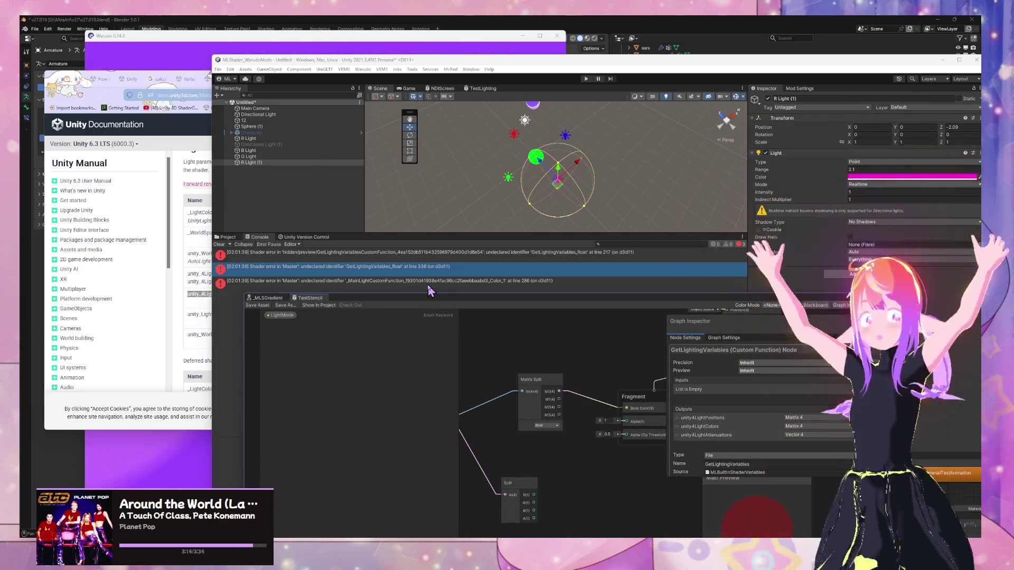
mouse_move(518, 346)
mouse_down()
mouse_move(598, 349)
mouse_move(610, 363)
mouse_up()
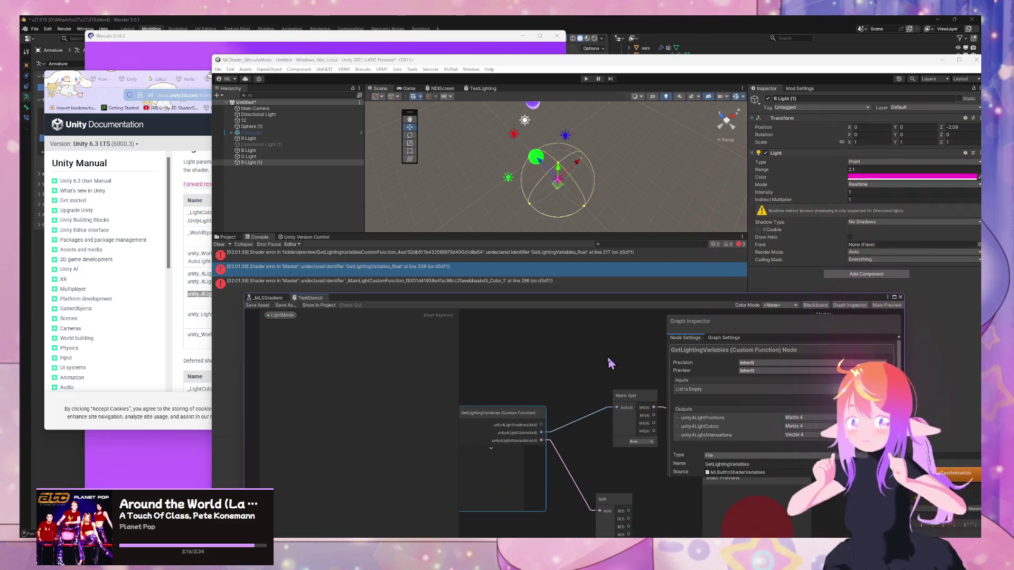
mouse_move(543, 549)
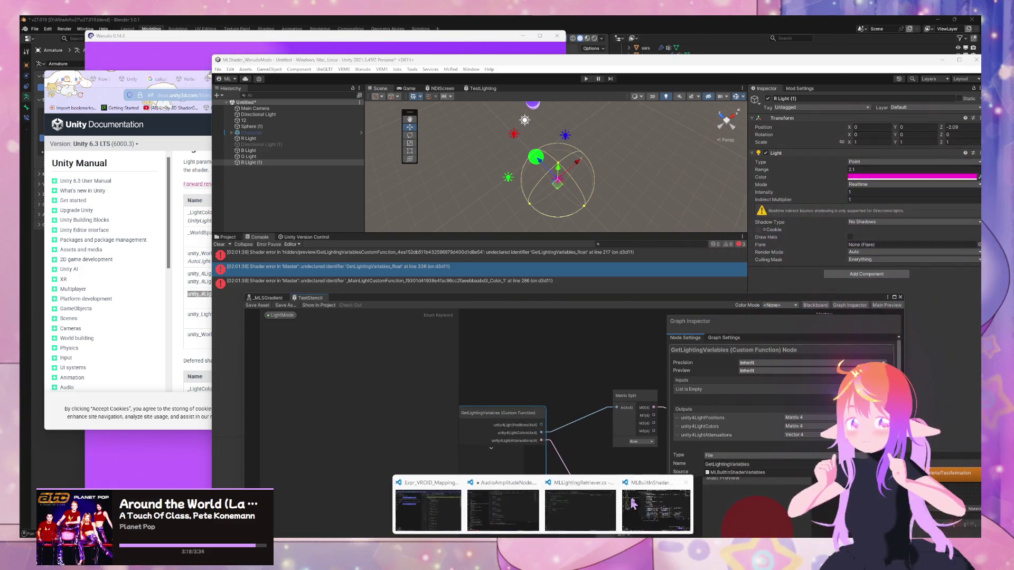
click(635, 504)
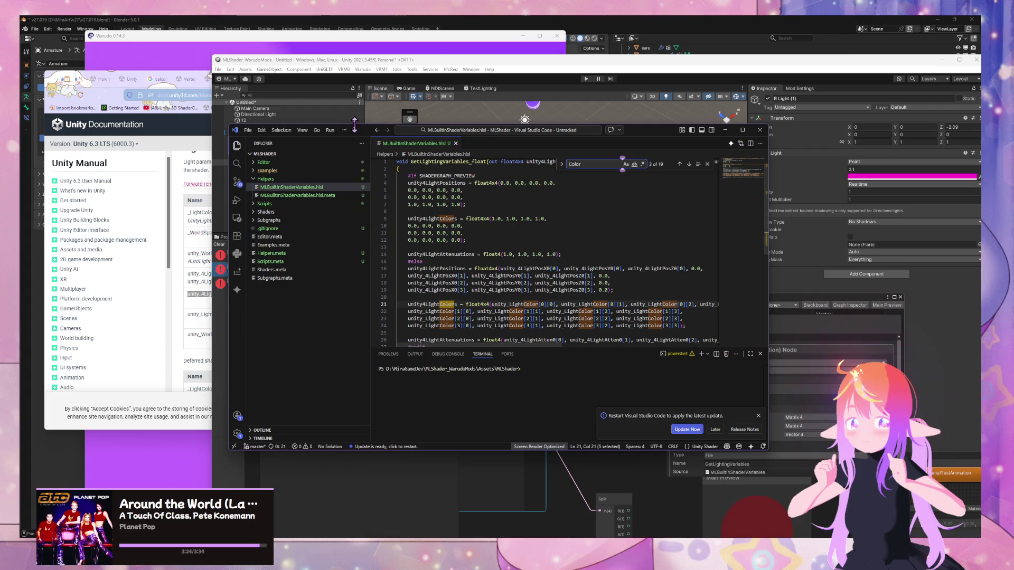
mouse_move(357, 133)
mouse_down()
mouse_move(744, 154)
mouse_move(740, 237)
mouse_move(725, 233)
mouse_up()
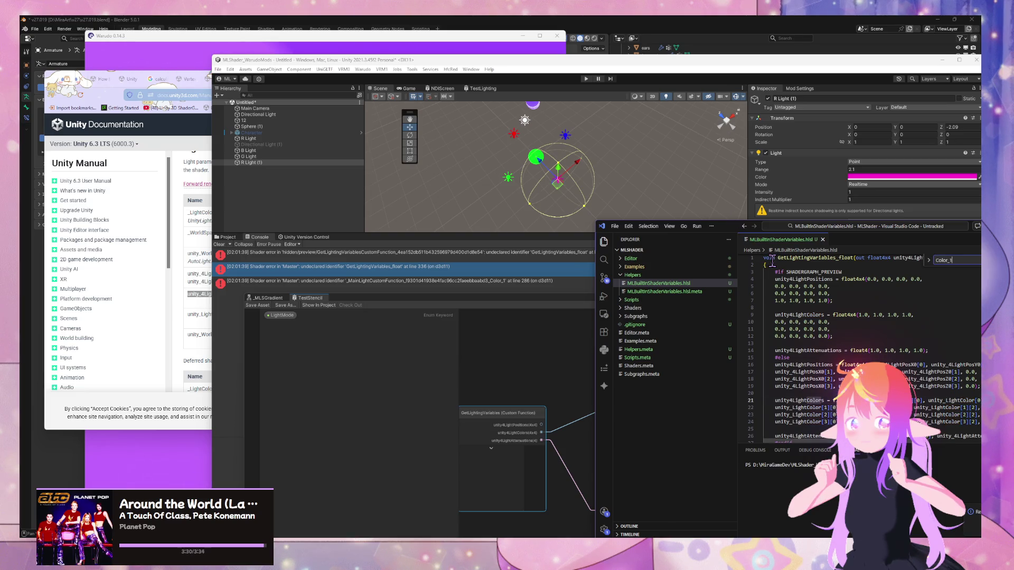
click(388, 295)
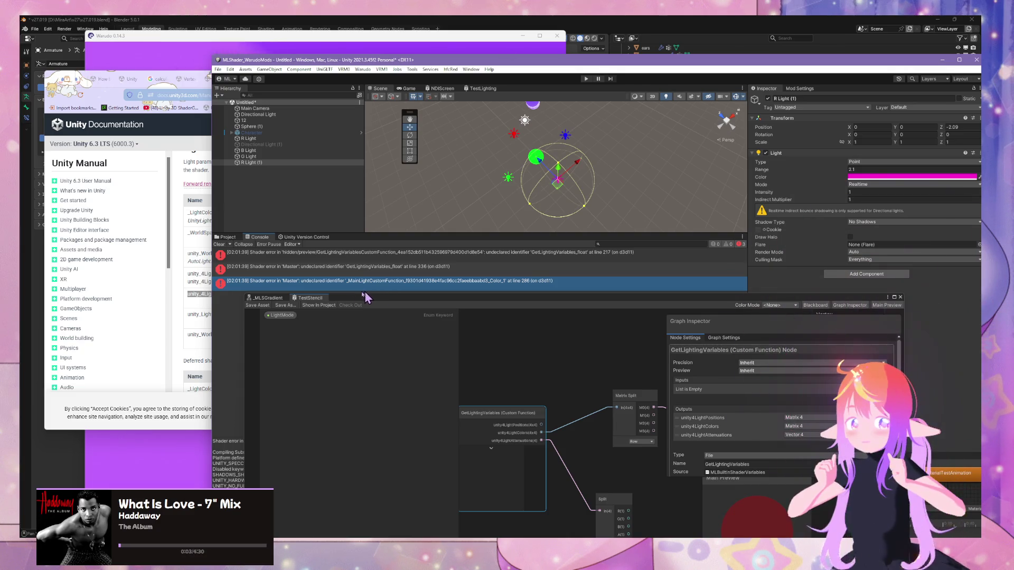
drag(555, 181, 531, 158)
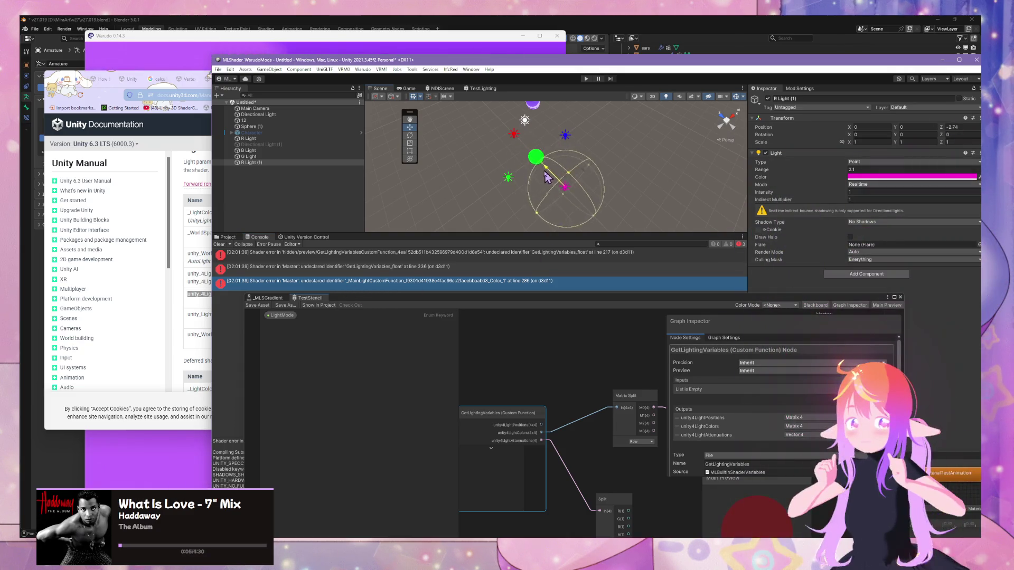
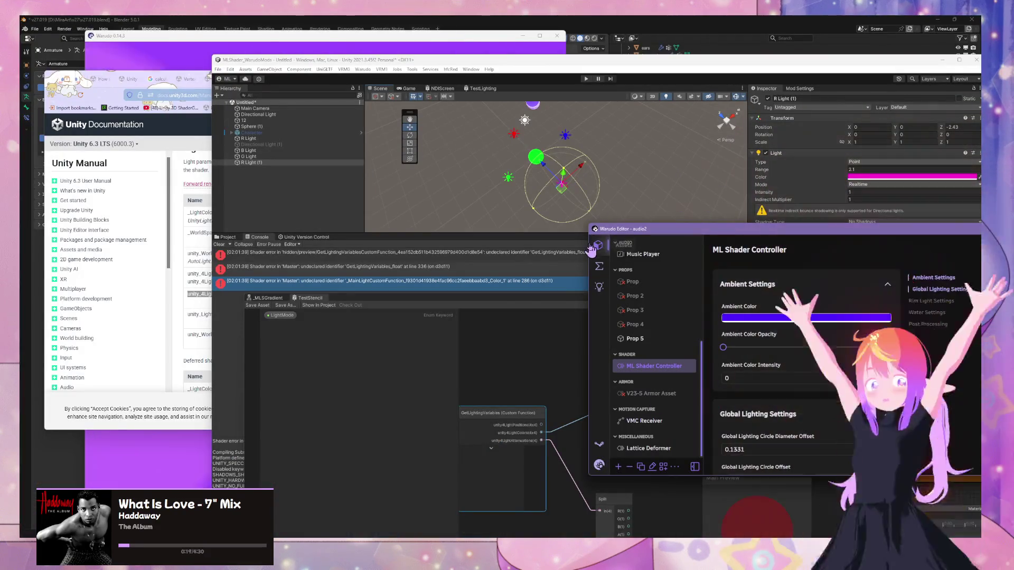
- Open the Audio Reactive - OIIA blueprint from the Blueprints list
click(599, 266)
drag(664, 232, 527, 230)
click(507, 303)
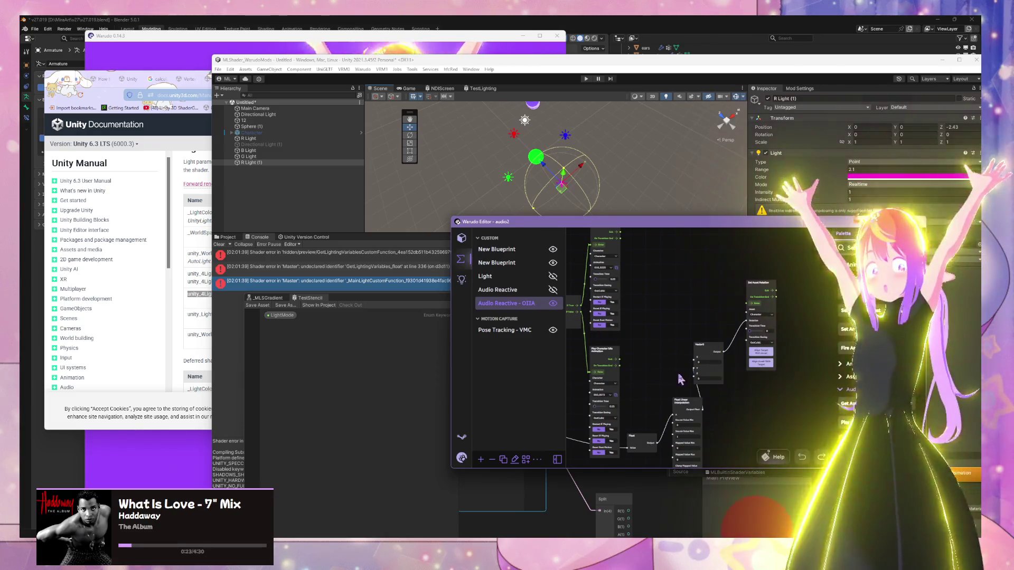
- Nudge the Play Character Idle Animation node slightly to the right
drag(649, 344, 714, 374)
drag(669, 253, 678, 253)
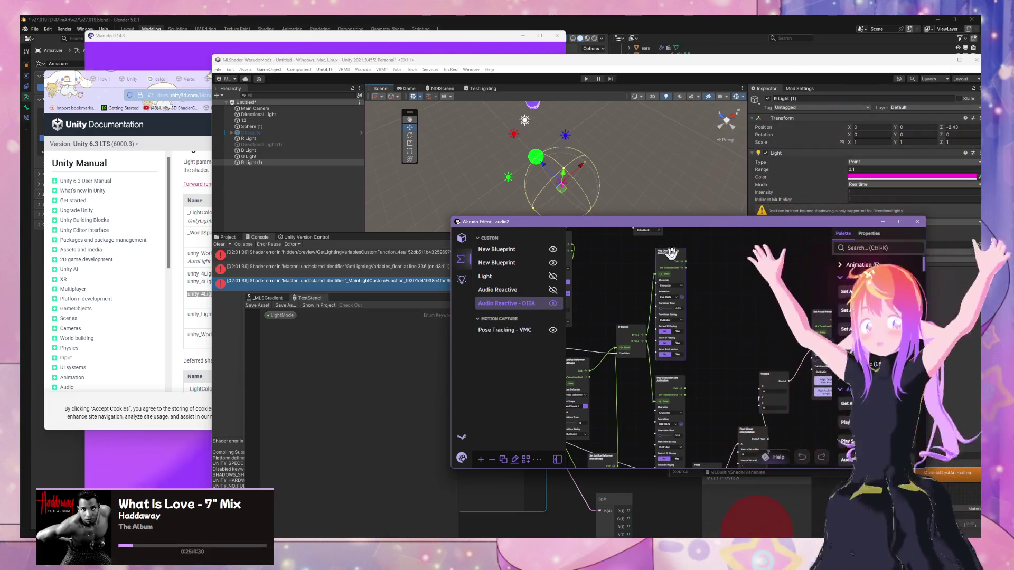
drag(666, 378, 674, 376)
text(bone r)
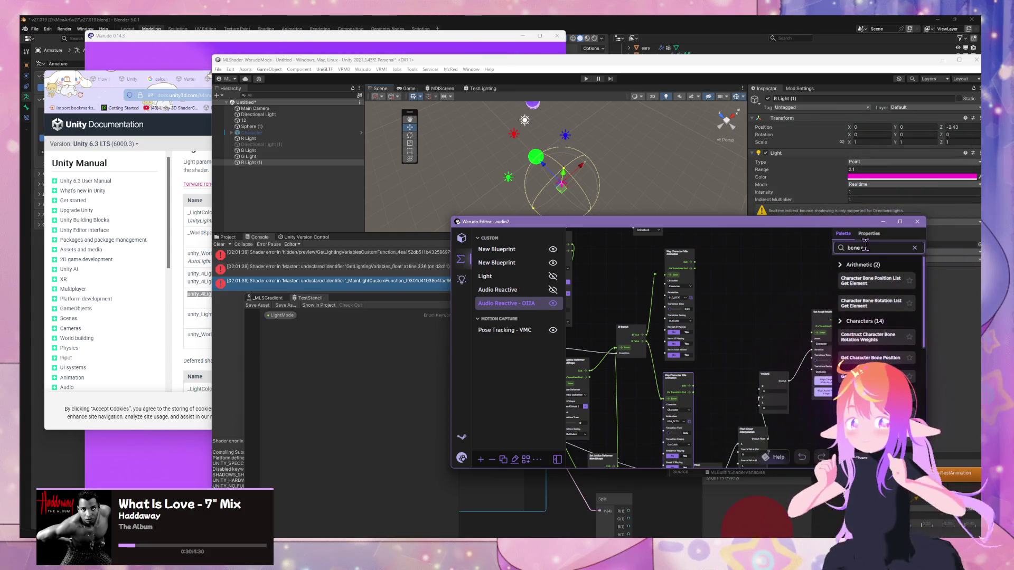
- Search the node palette for 'set bone'
text(ota)
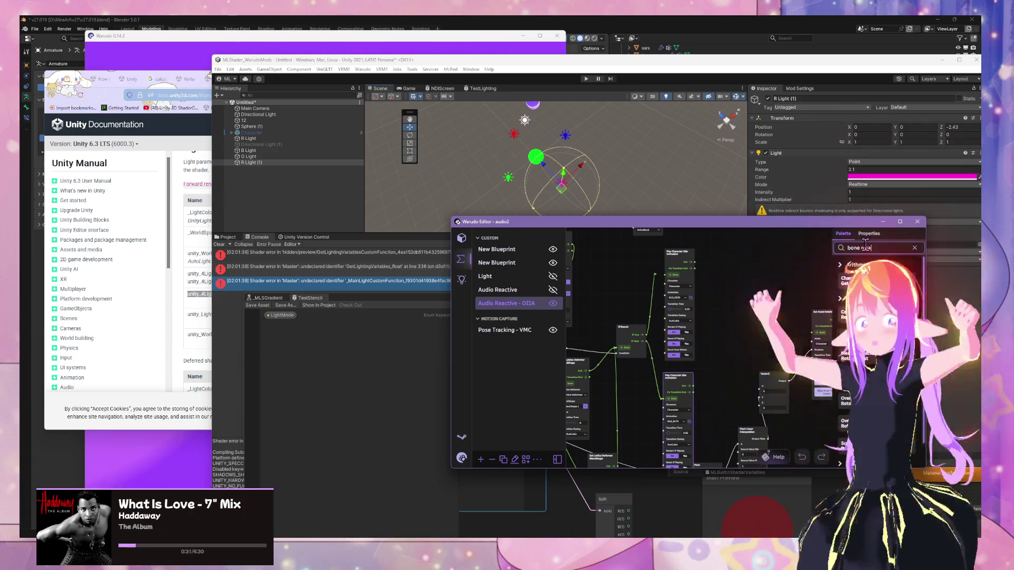
key(BackSpace)
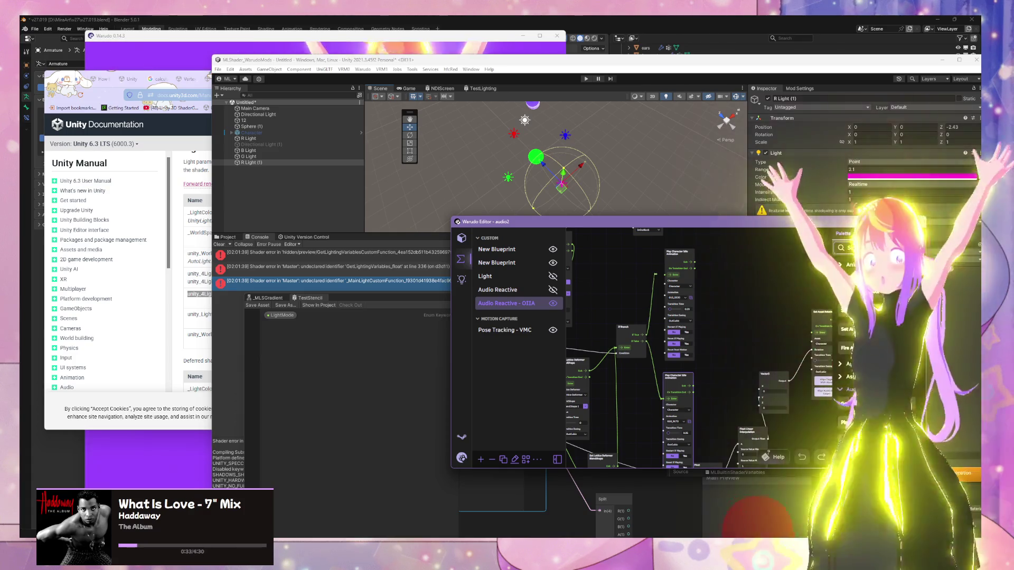
text(t bone)
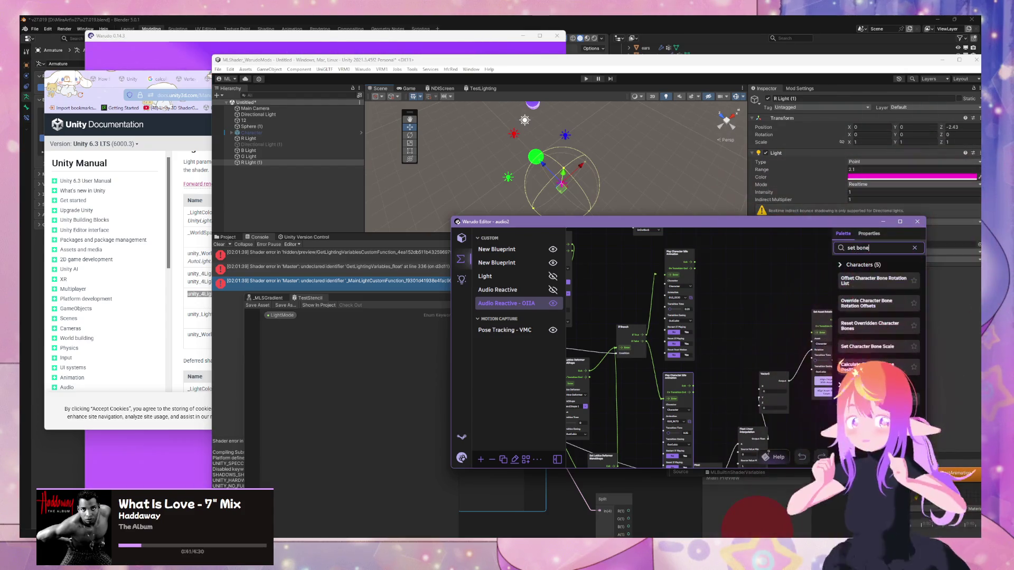
- Add a Set Dynamic Bone Properties node, then undo it
mouse_move(871, 391)
mouse_down()
mouse_move(687, 288)
mouse_move(733, 286)
mouse_up()
scroll(786, 322, up, 2)
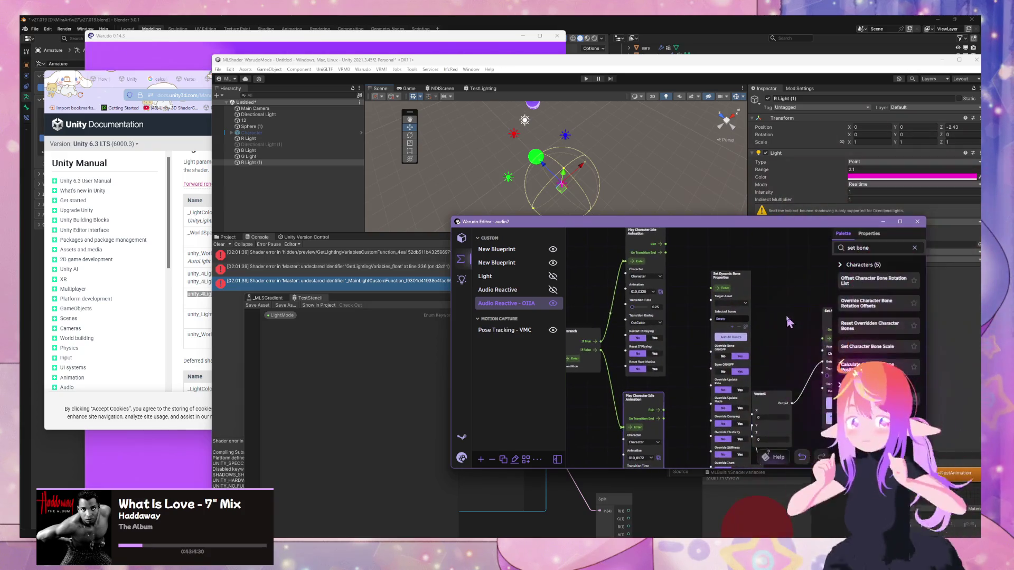
key(ctrl+z)
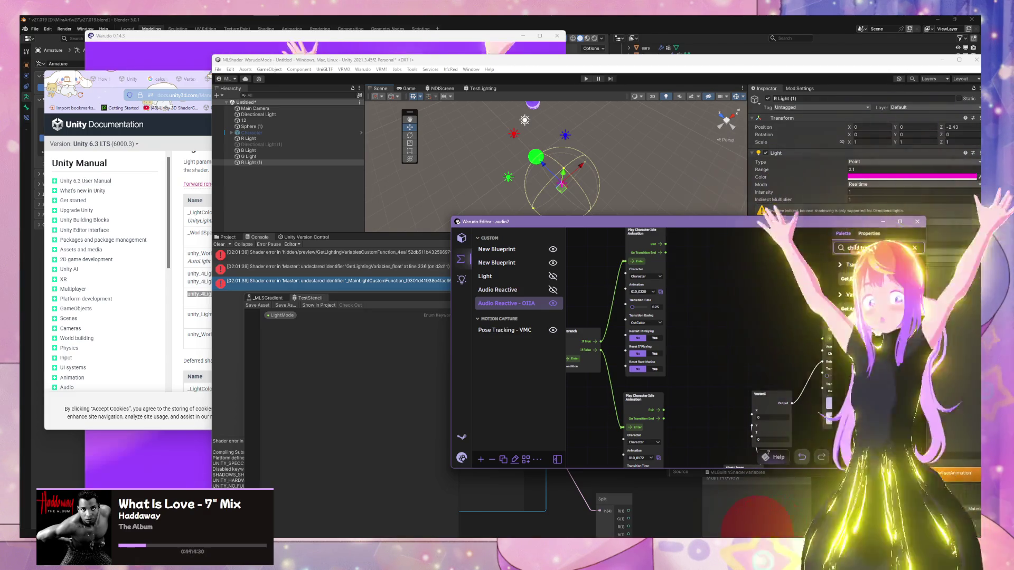
- Add a Set Asset Child Transform node targeting the Character asset
drag(855, 279, 707, 275)
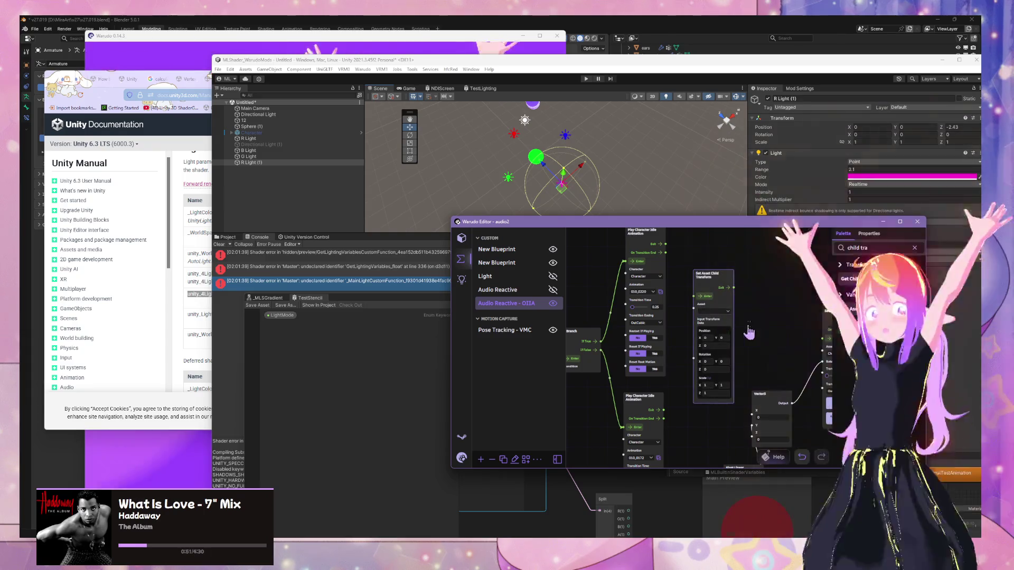
scroll(749, 332, up, 3)
click(699, 307)
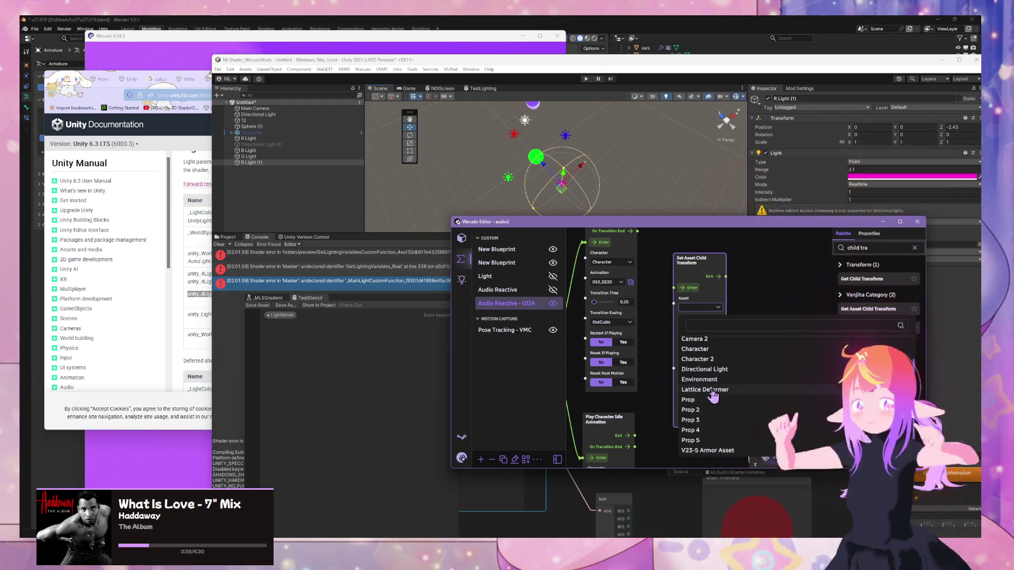
click(715, 350)
- Set the node's transform path to head and move the node up and right
click(718, 329)
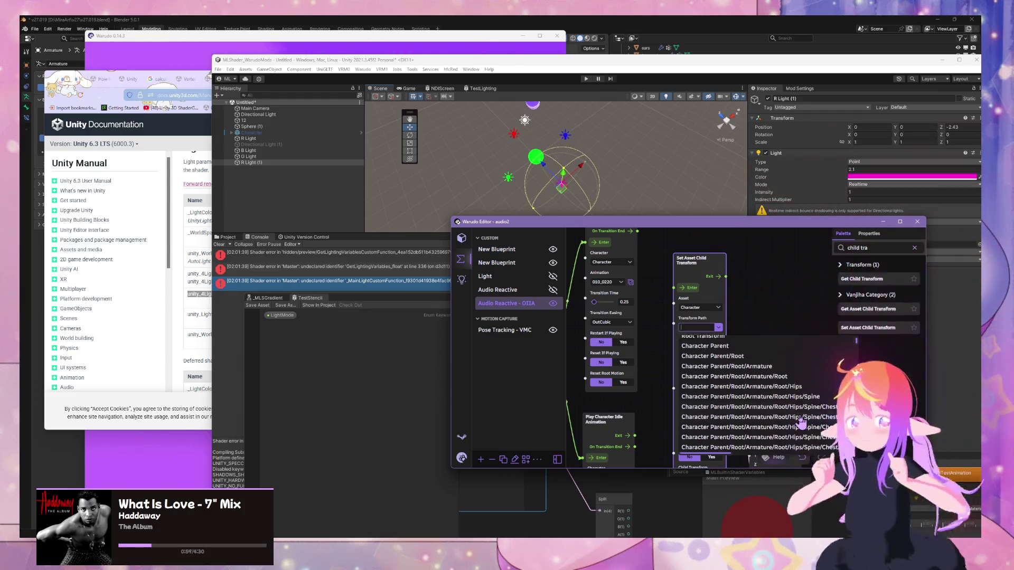
text(head)
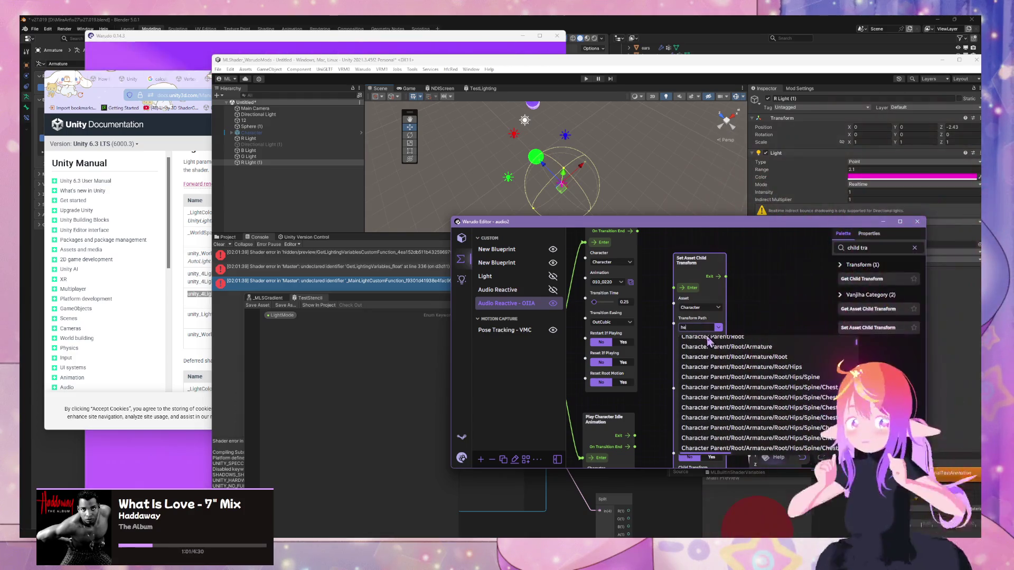
key(Return)
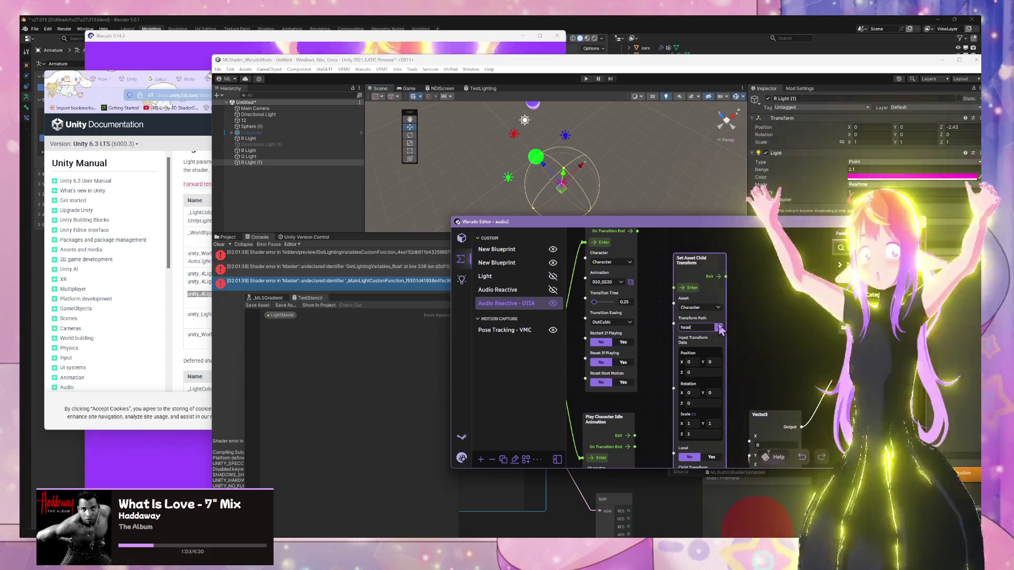
drag(700, 259, 741, 226)
scroll(682, 293, down, 2)
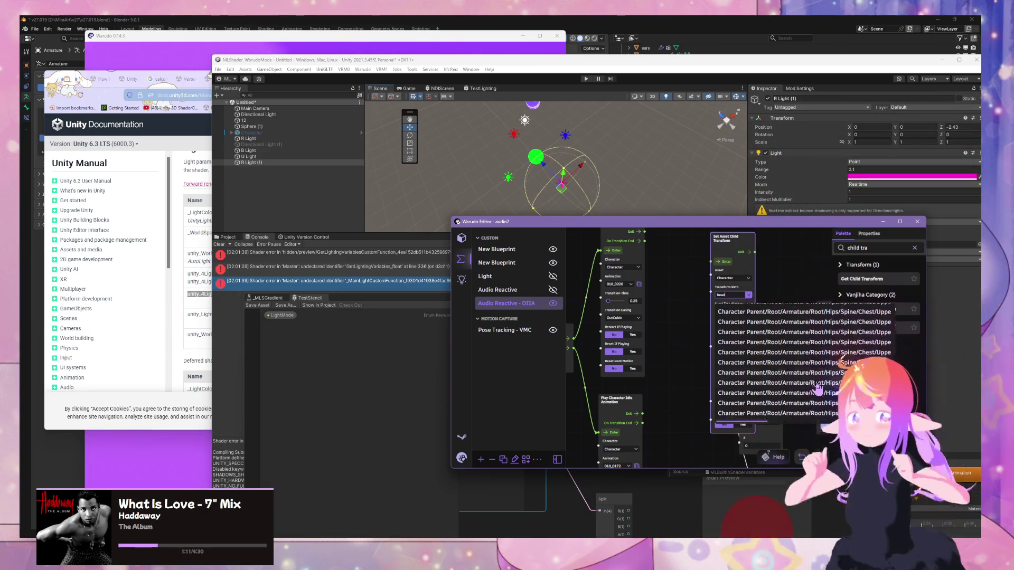
scroll(818, 388, down, 1)
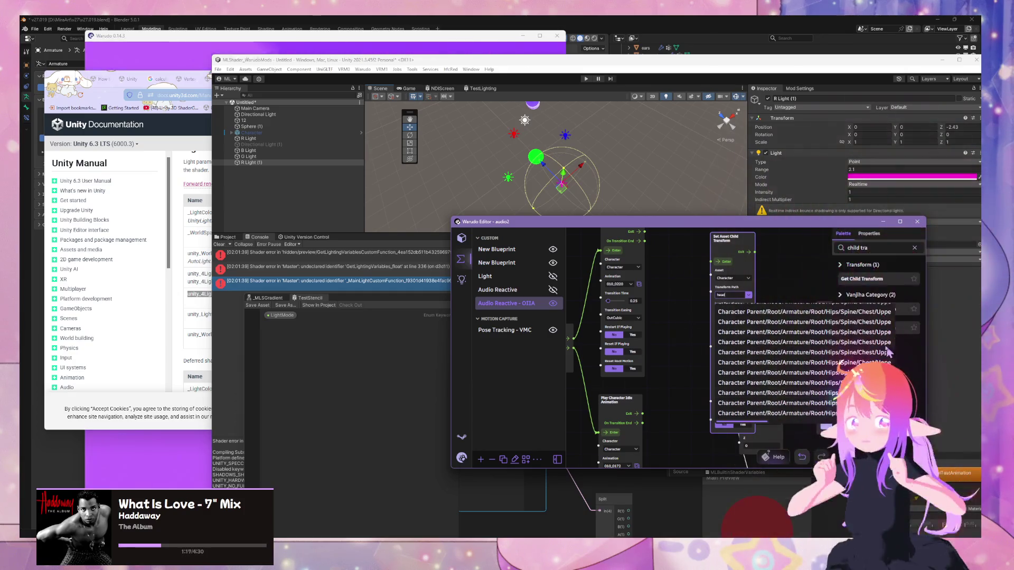
scroll(887, 351, down, 1)
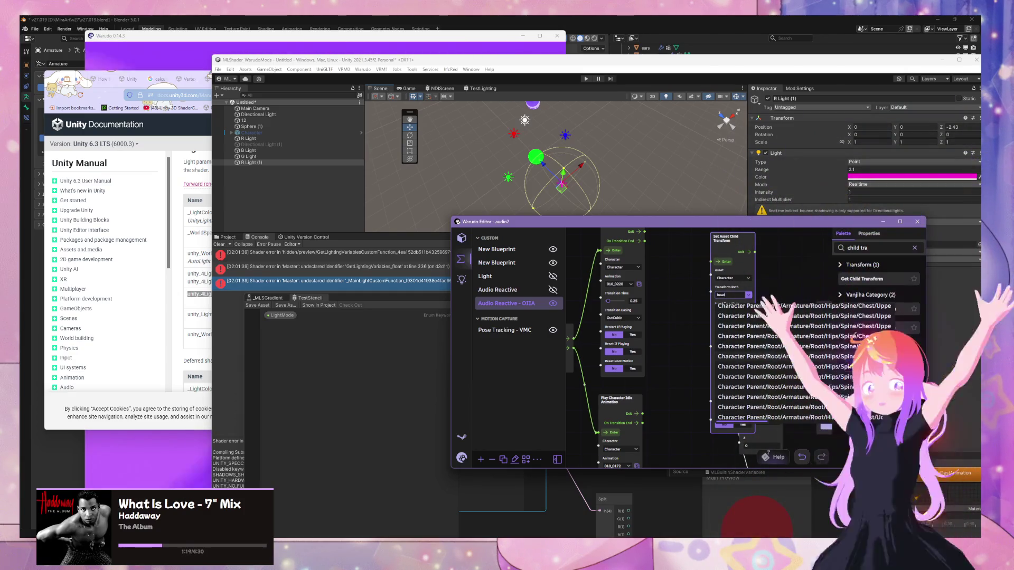
- Try thumb, other and bust bone entries as the node's transform path
click(740, 306)
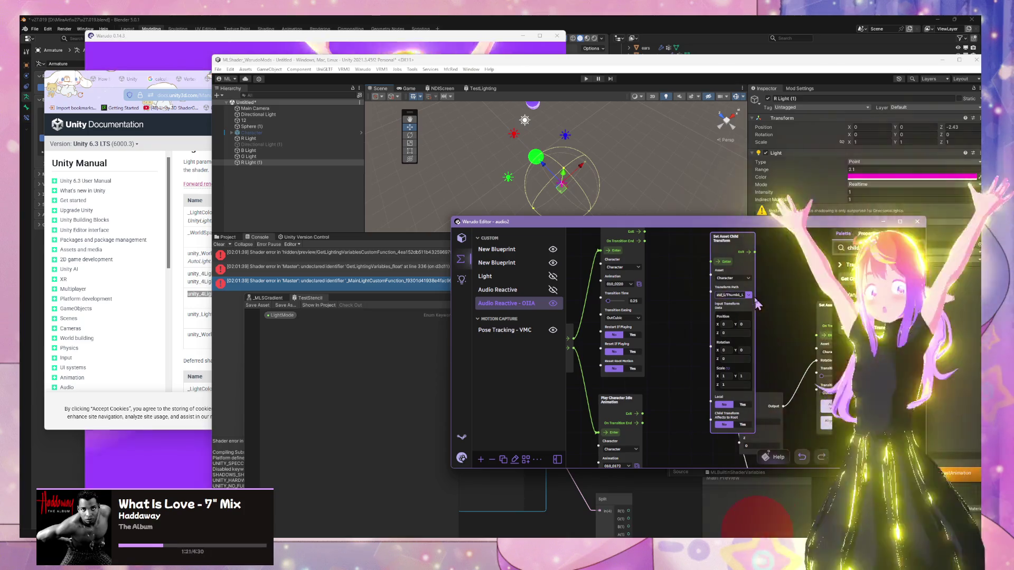
click(748, 296)
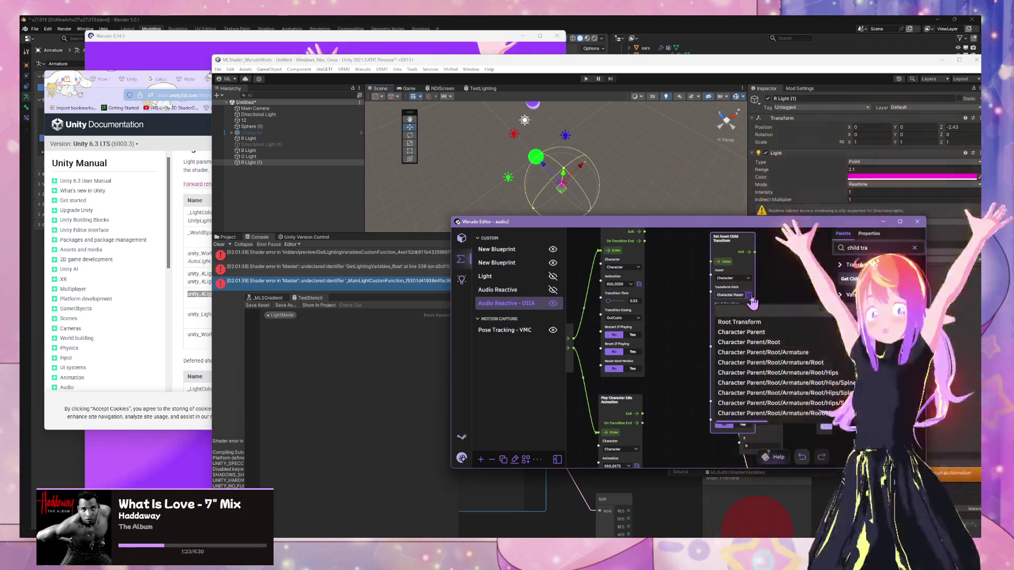
scroll(860, 337, down, 2)
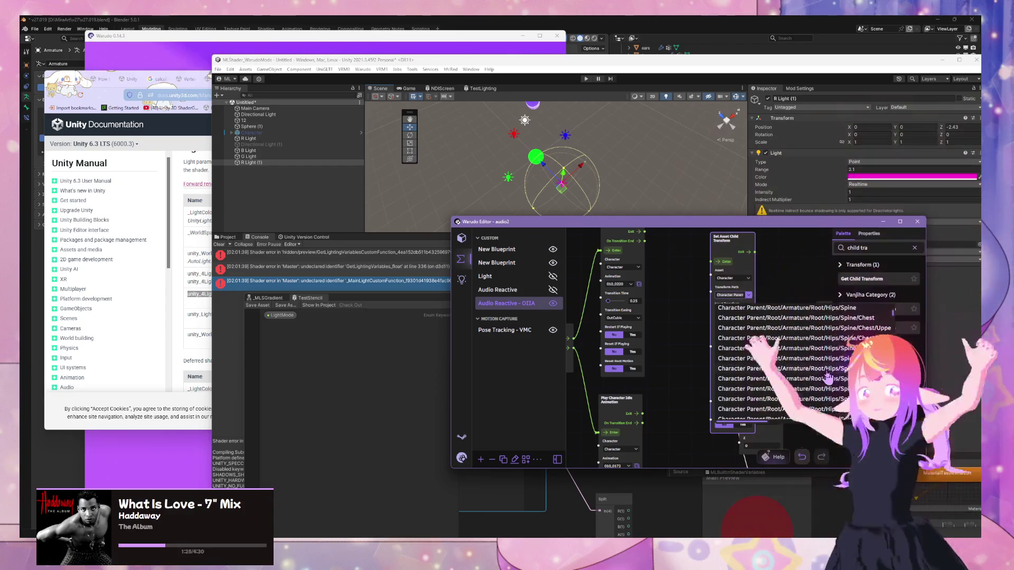
click(854, 345)
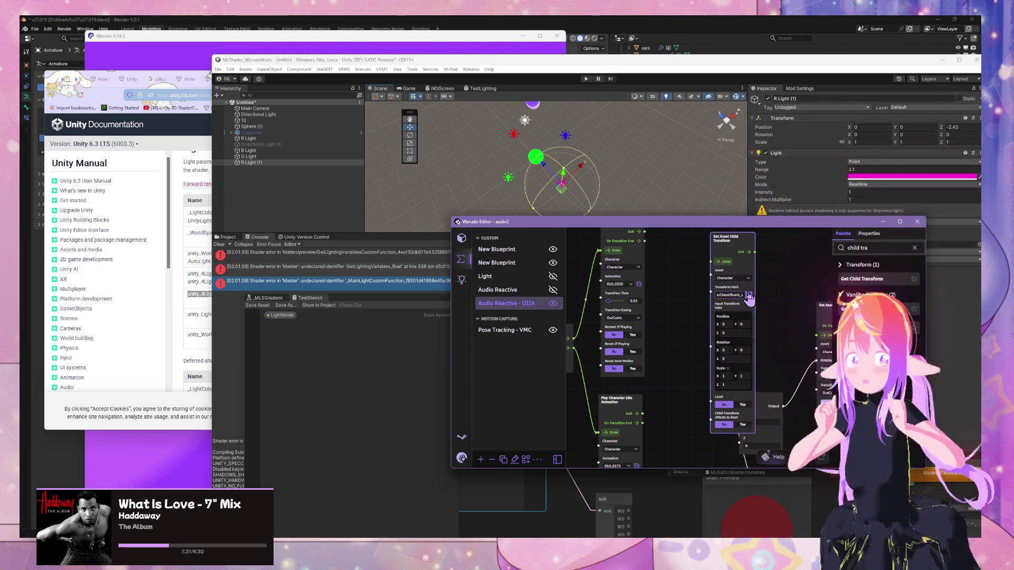
click(748, 295)
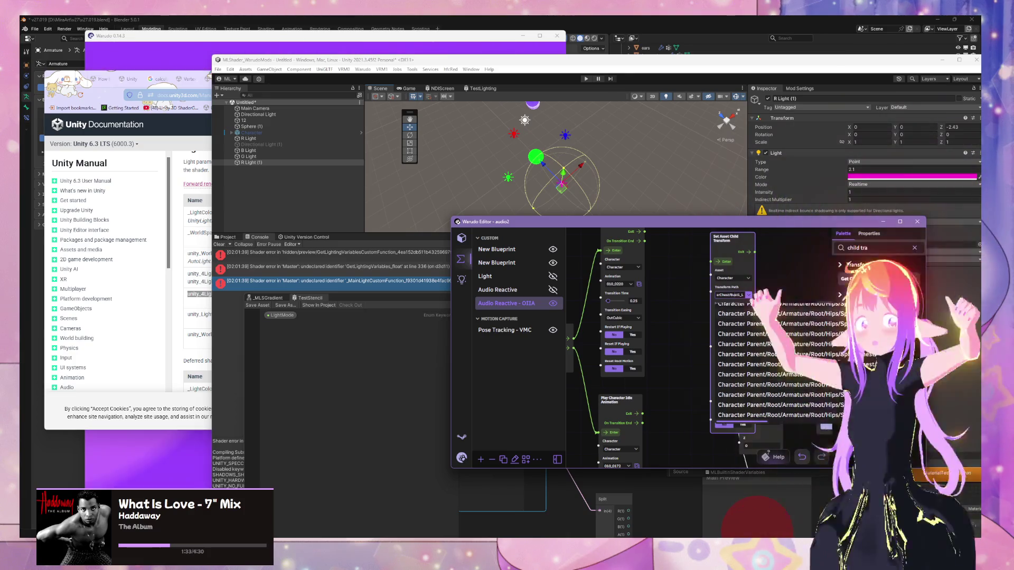
click(741, 303)
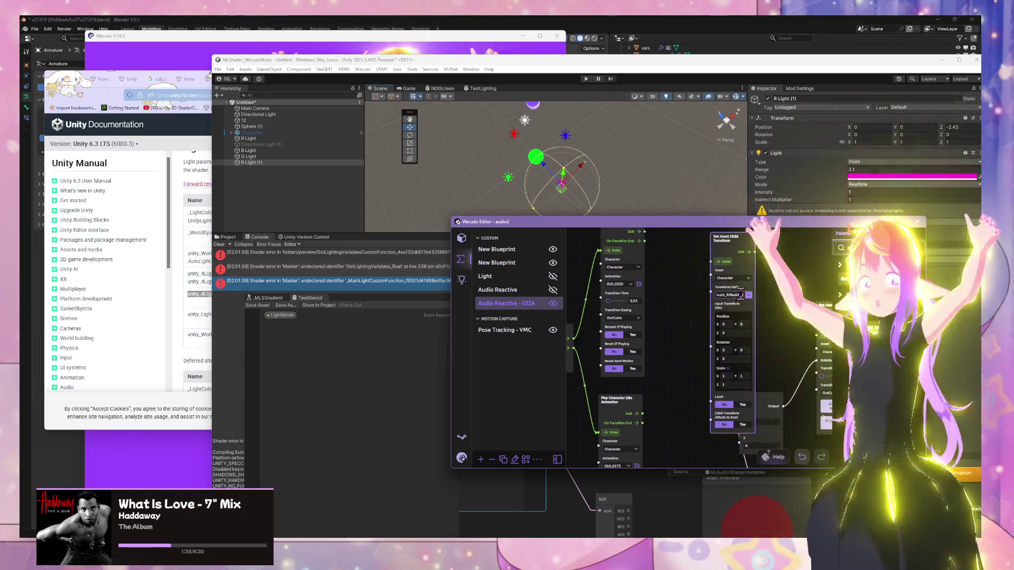
- Set the transform path to the .../Spine/Chest/UpperChest bone
click(747, 295)
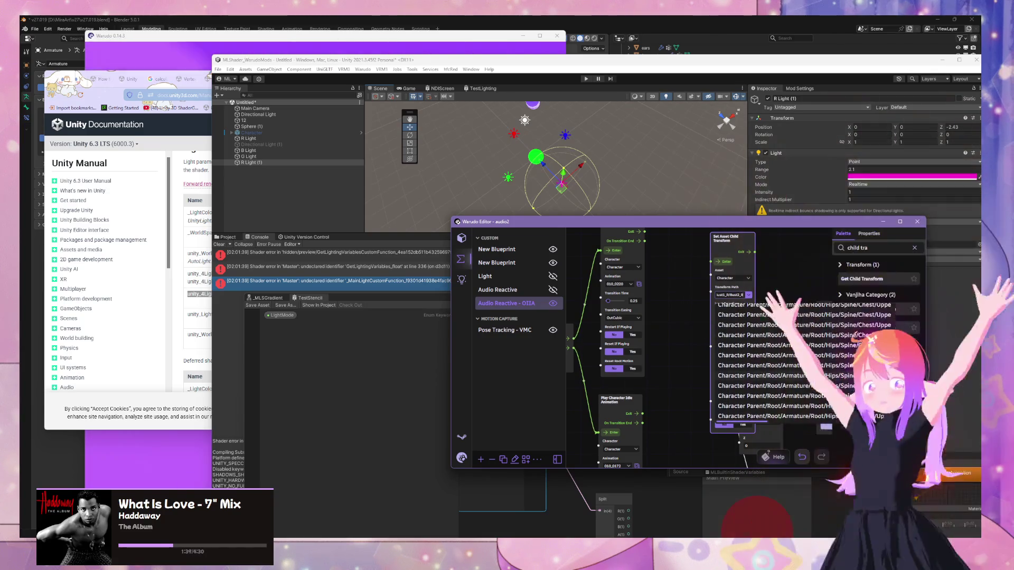
click(741, 293)
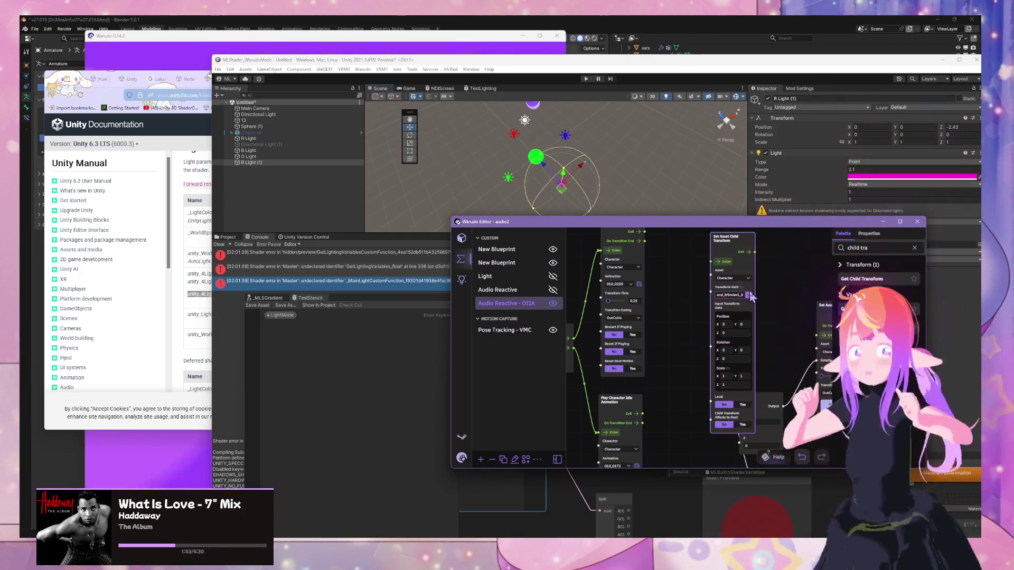
click(741, 294)
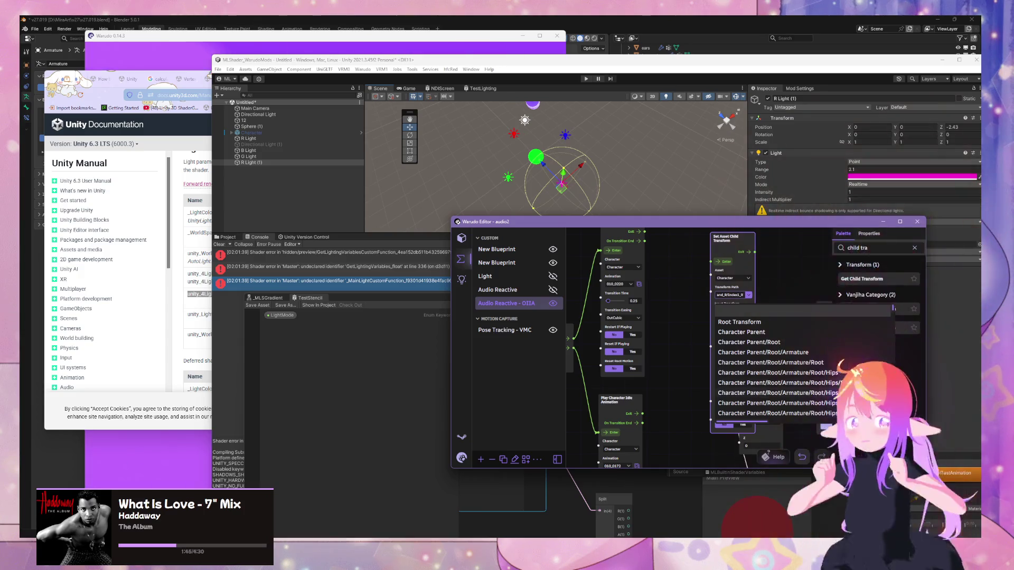
click(794, 334)
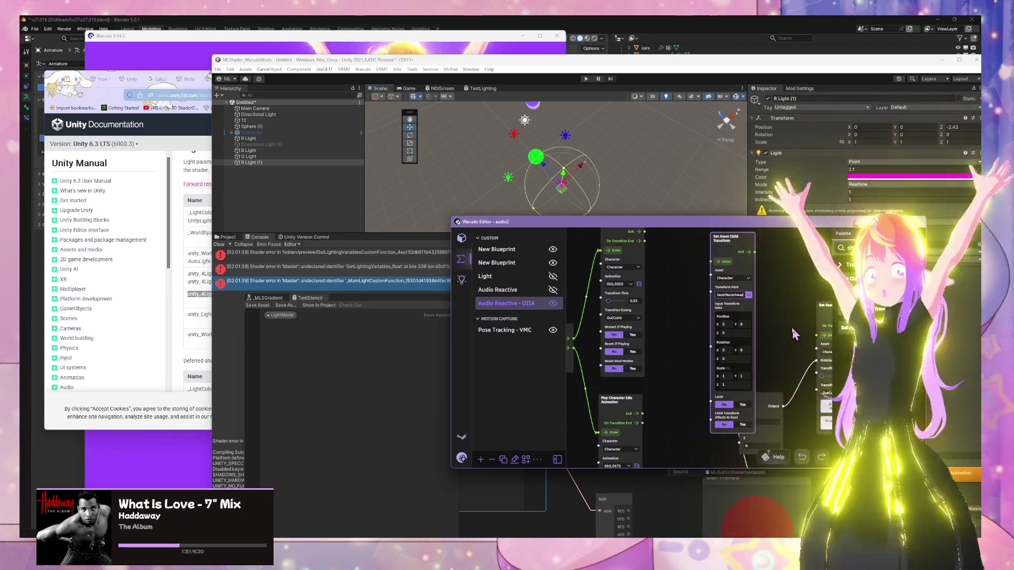
drag(680, 304, 682, 309)
scroll(682, 308, down, 3)
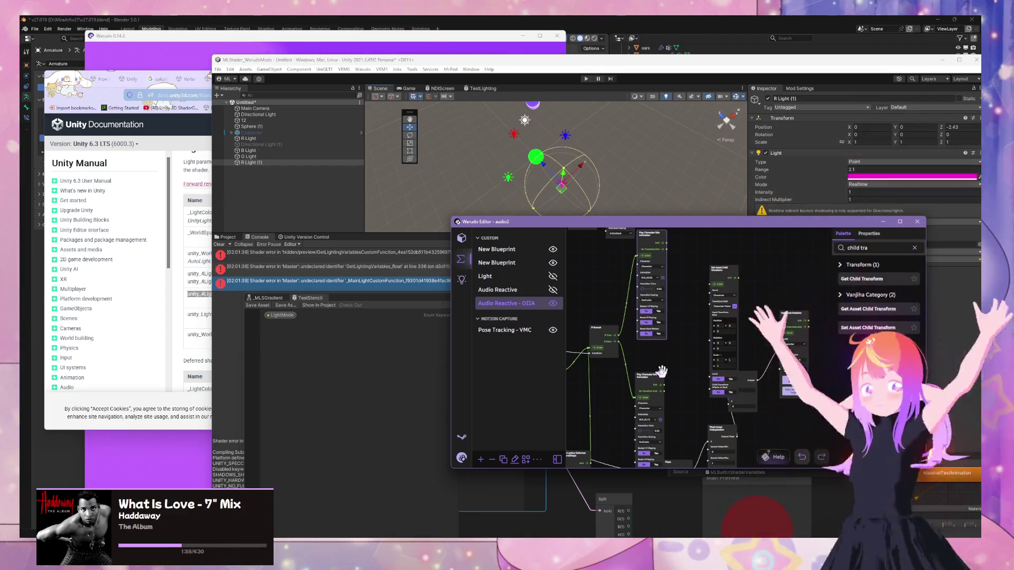
scroll(684, 312, up, 3)
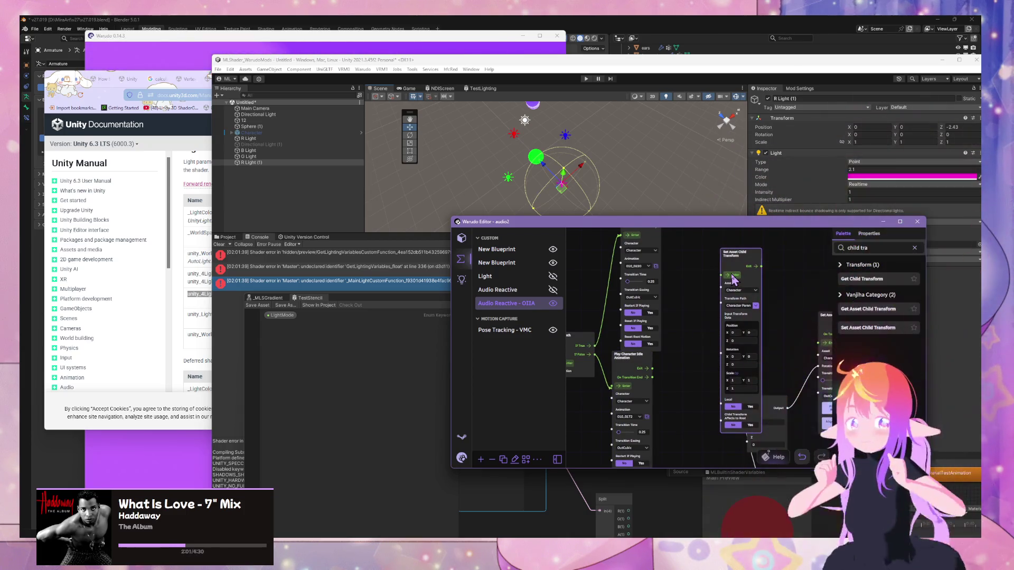
- Move the point light further back along Z
click(315, 197)
click(551, 179)
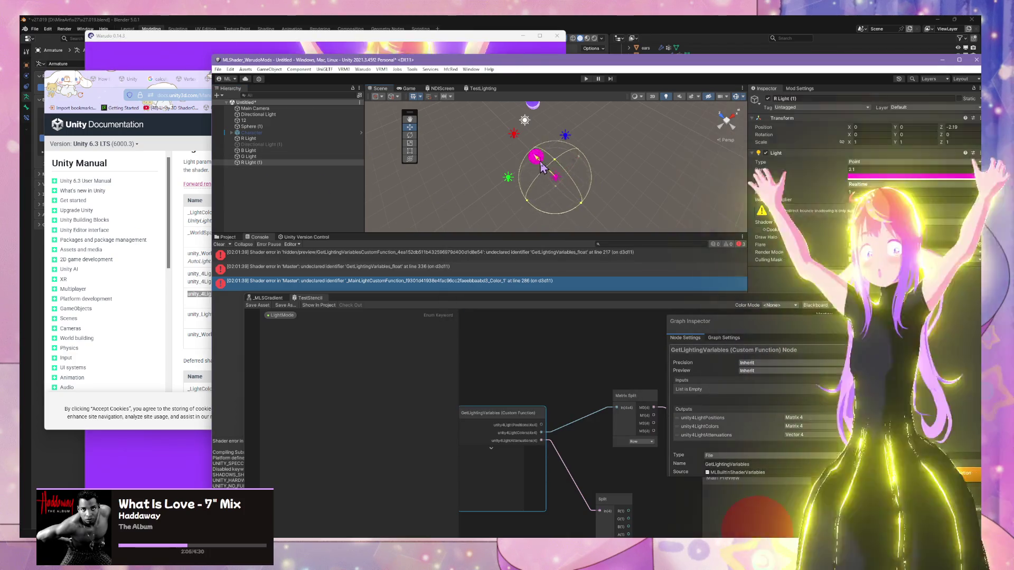
drag(551, 179, 563, 186)
- Delete the GetLightingVariables custom function node from the TestStencil graph
mouse_move(588, 389)
mouse_down()
mouse_move(486, 289)
mouse_move(528, 312)
mouse_move(606, 443)
mouse_move(476, 418)
mouse_move(573, 442)
mouse_up()
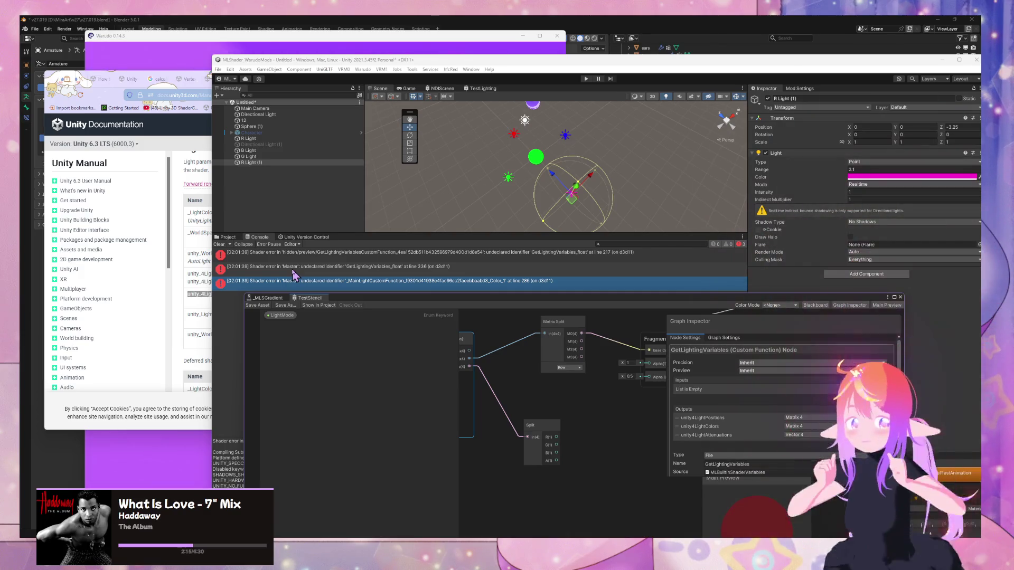
drag(507, 370, 614, 407)
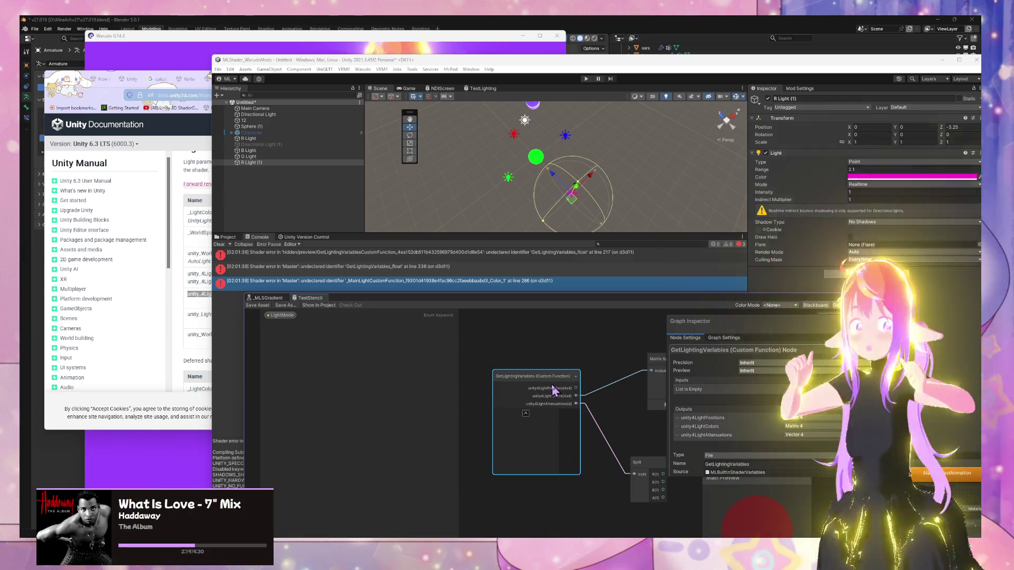
key(Delete)
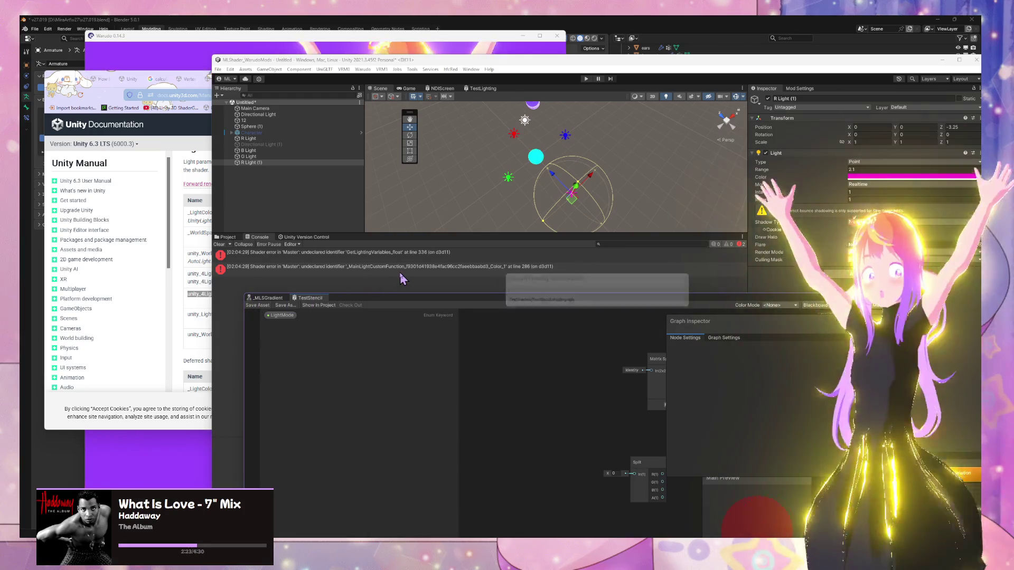
- Pan the graph and select the Split and Matrix Split nodes
drag(586, 380, 465, 387)
scroll(542, 383, down, 5)
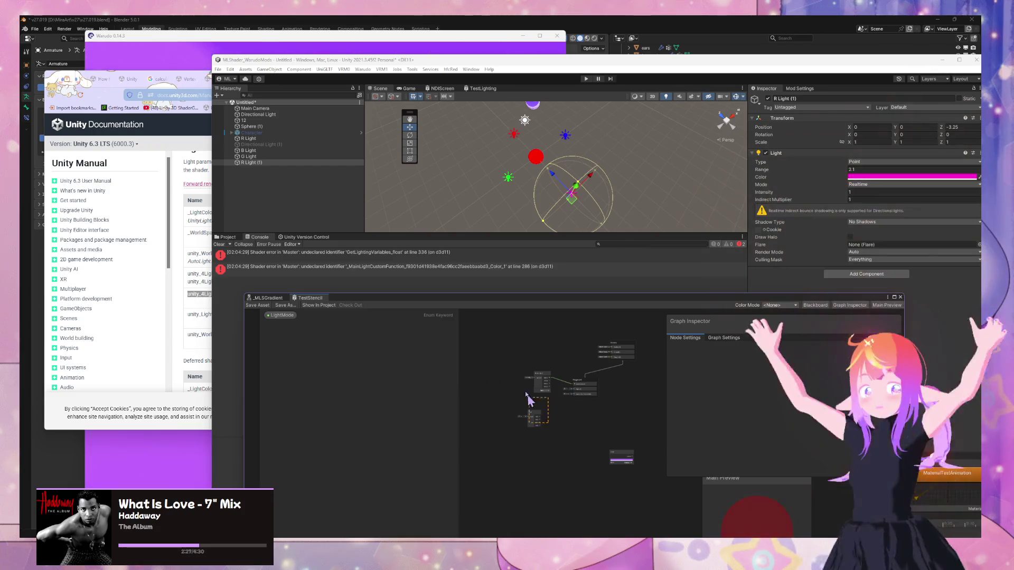
mouse_move(526, 395)
mouse_down()
mouse_move(510, 372)
mouse_move(527, 373)
mouse_up()
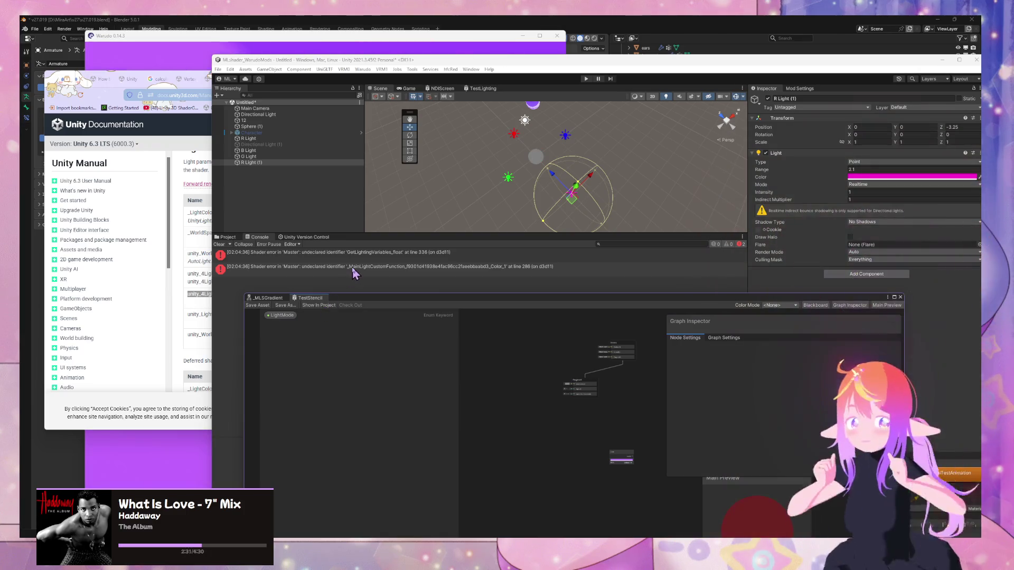
- Clear the Console, resave TestStencil, inspect the first undeclared-identifier error, and select the sphere
click(219, 245)
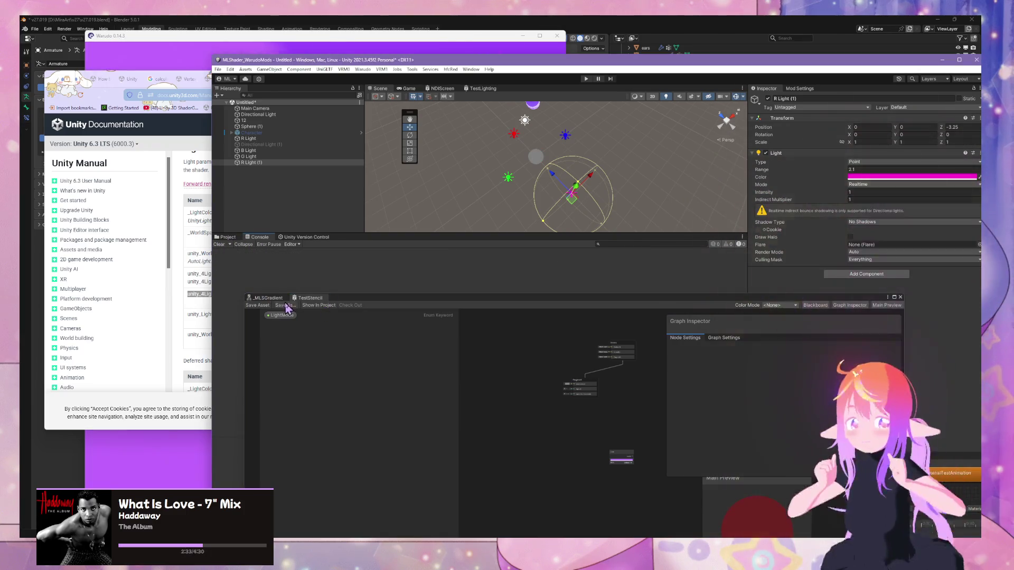
click(285, 308)
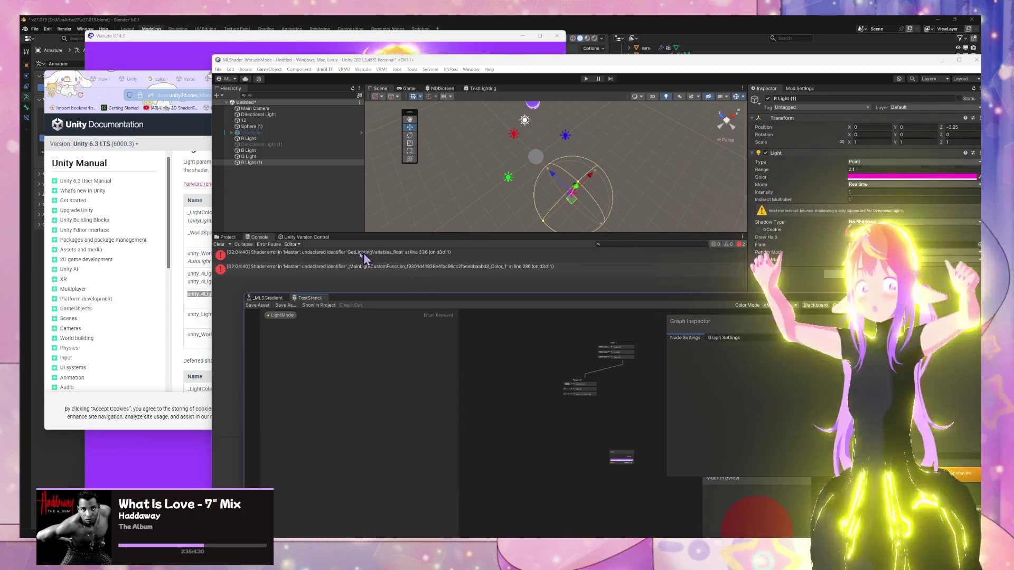
click(347, 253)
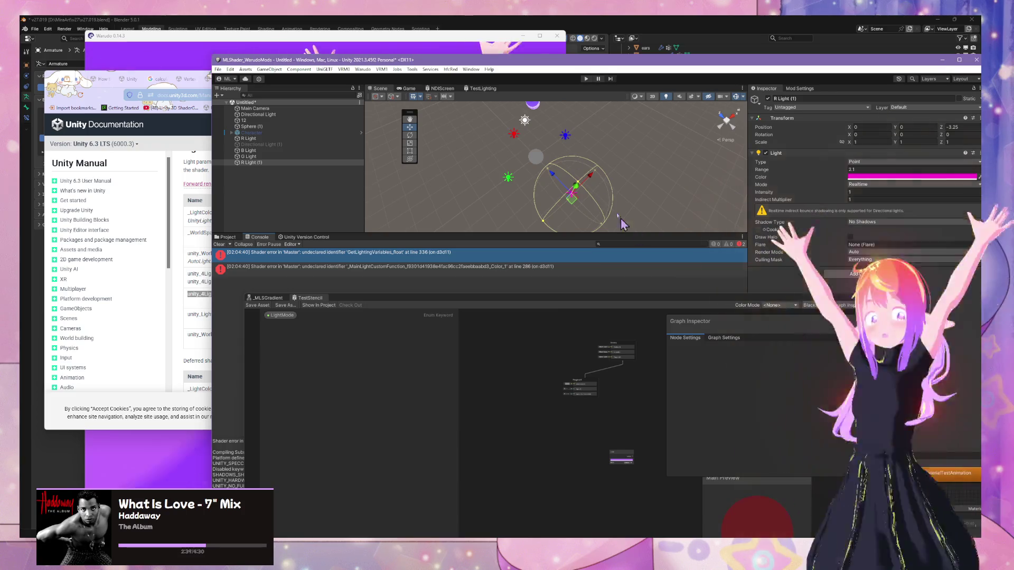
click(541, 157)
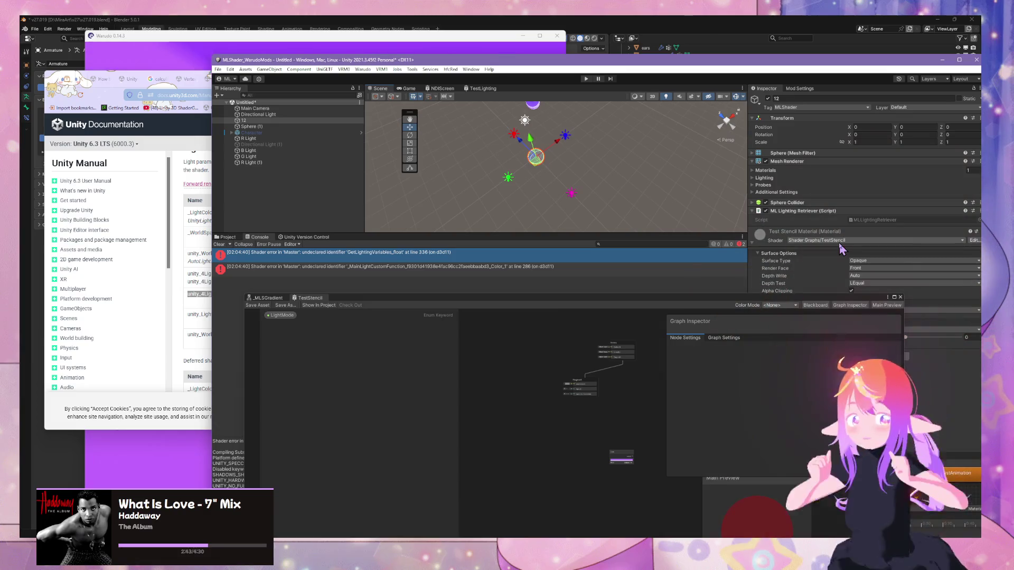
- Wire the purple Color node into Base Color and save, turning the sphere purple
click(640, 357)
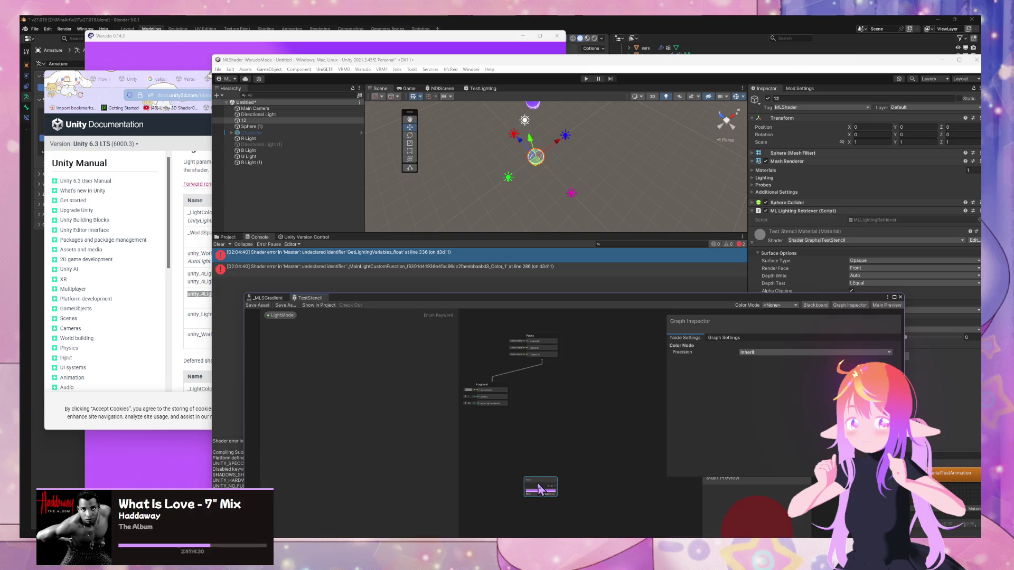
scroll(635, 414, up, 3)
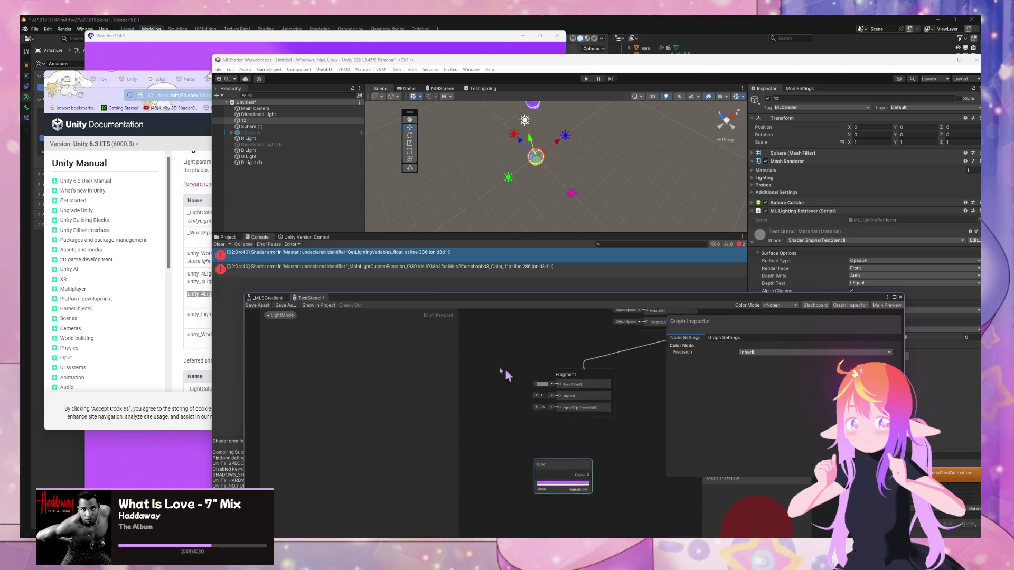
drag(532, 381, 522, 435)
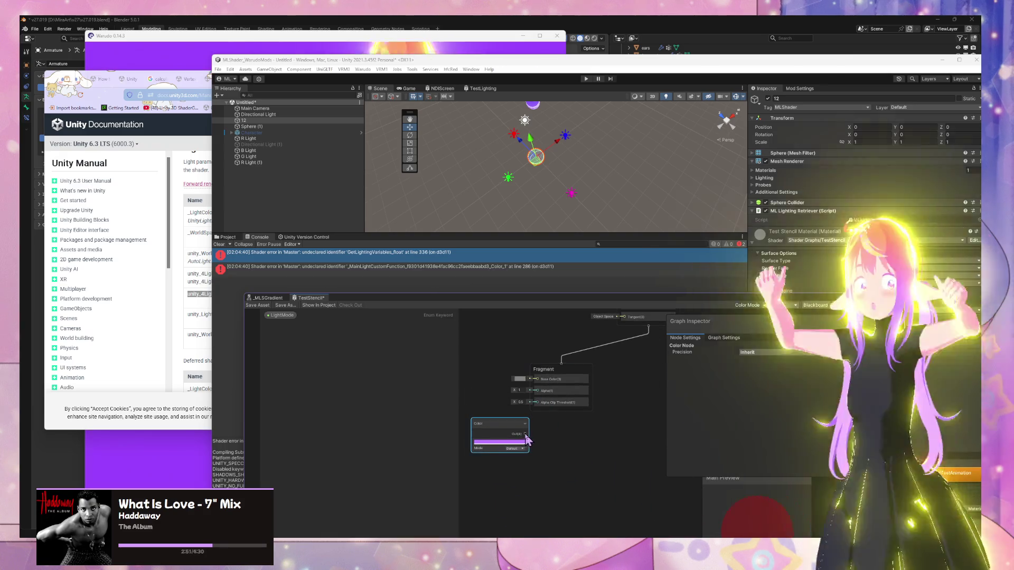
click(267, 297)
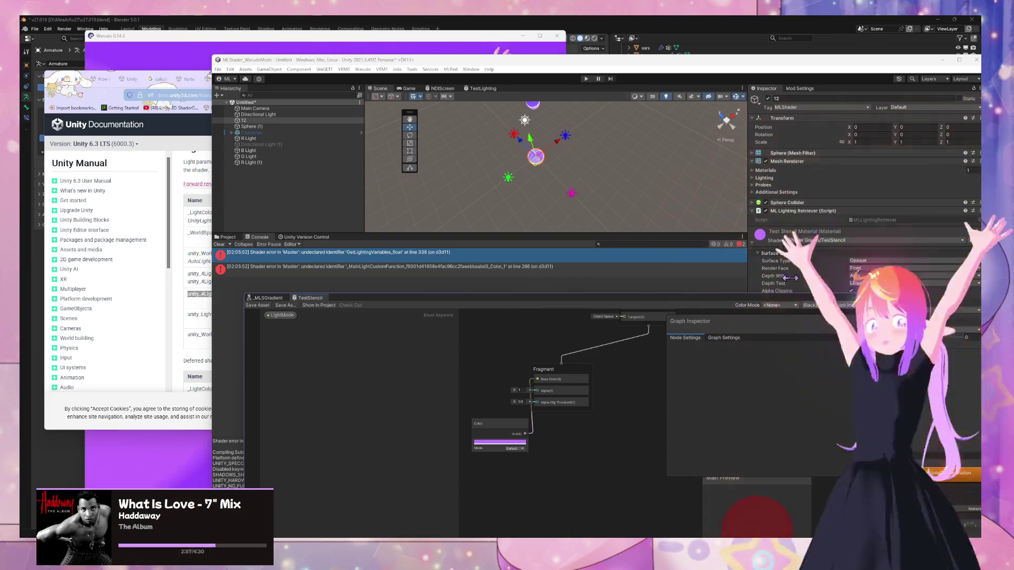
scroll(556, 347, up, 3)
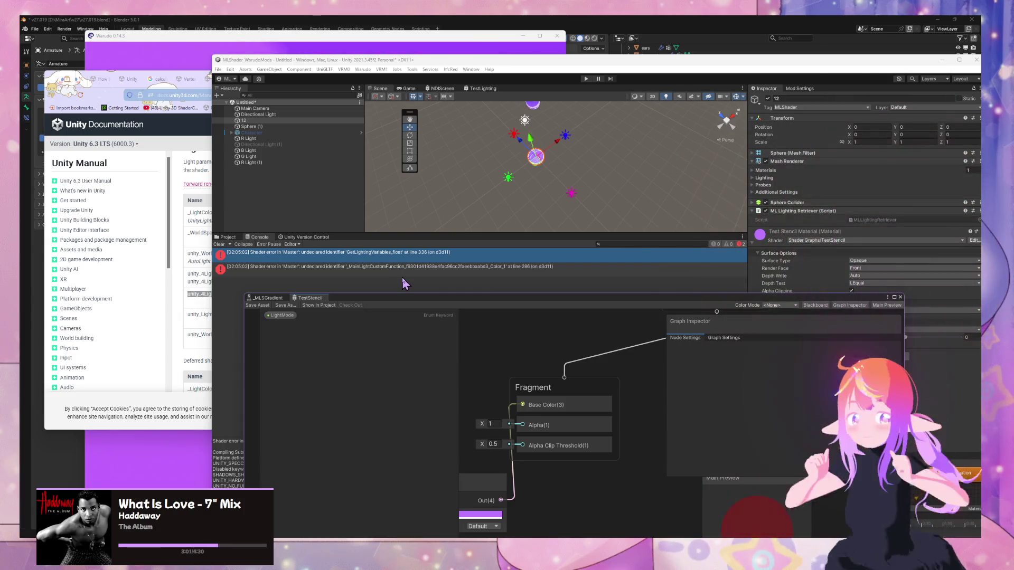
drag(461, 299, 733, 396)
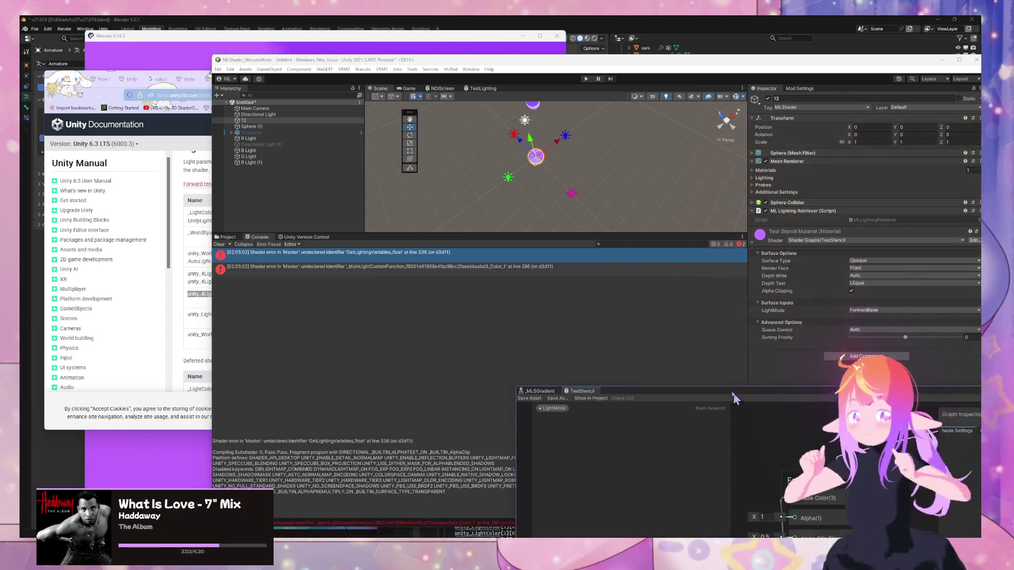
- Filter the Console for 'mainlight' and search the project's shader assets
click(662, 243)
text(main)
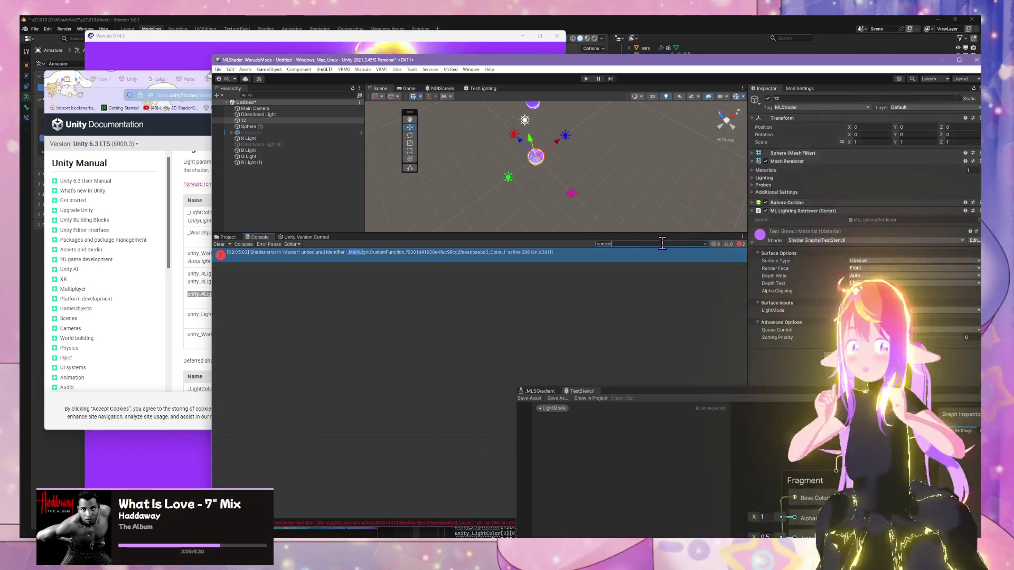
text(light)
click(223, 238)
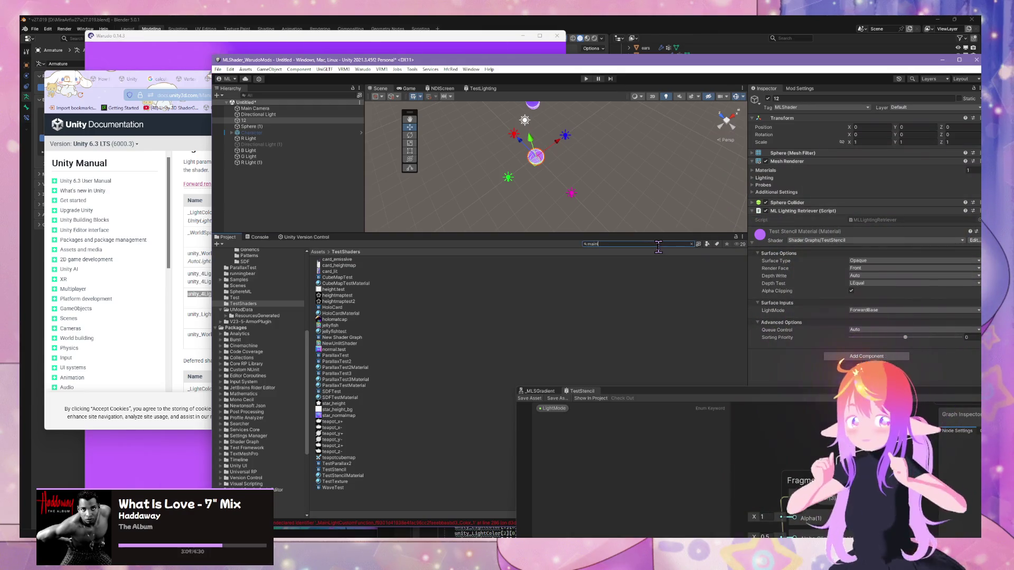
text(light)
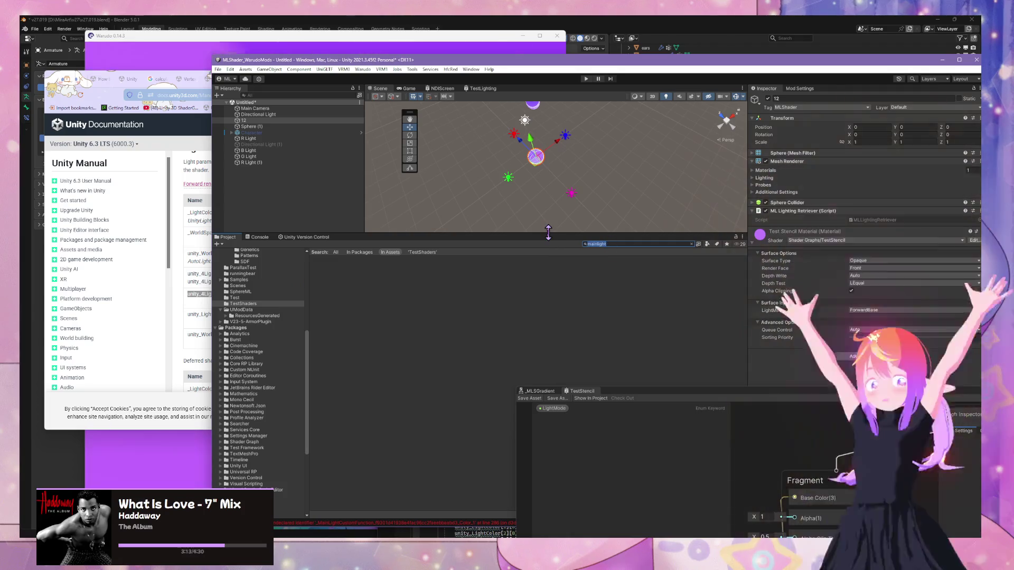
key(BackSpace)
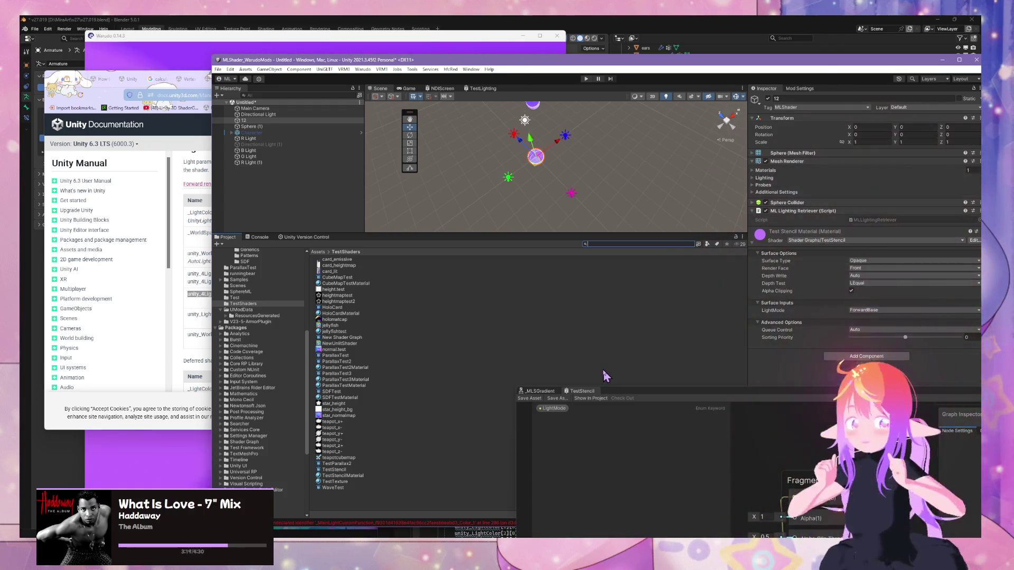
- Delete the LightMode keyword from the Blackboard and save the graph
drag(780, 397, 664, 209)
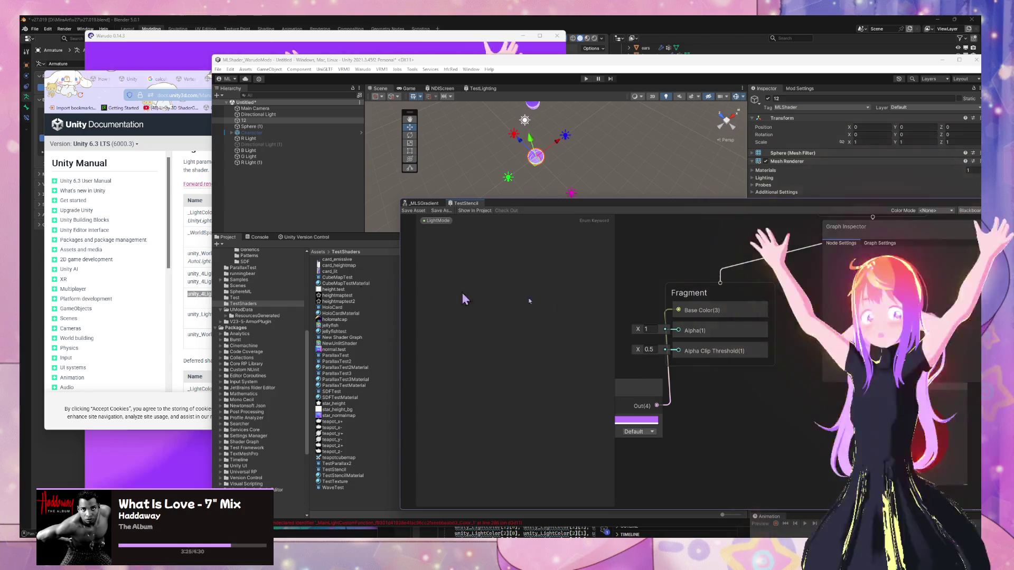
scroll(749, 443, down, 3)
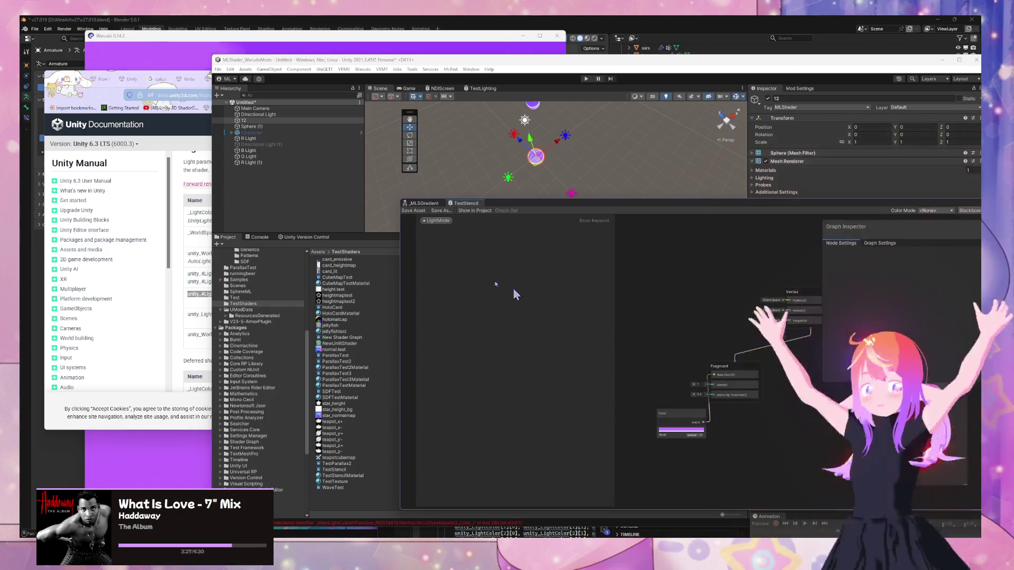
click(430, 221)
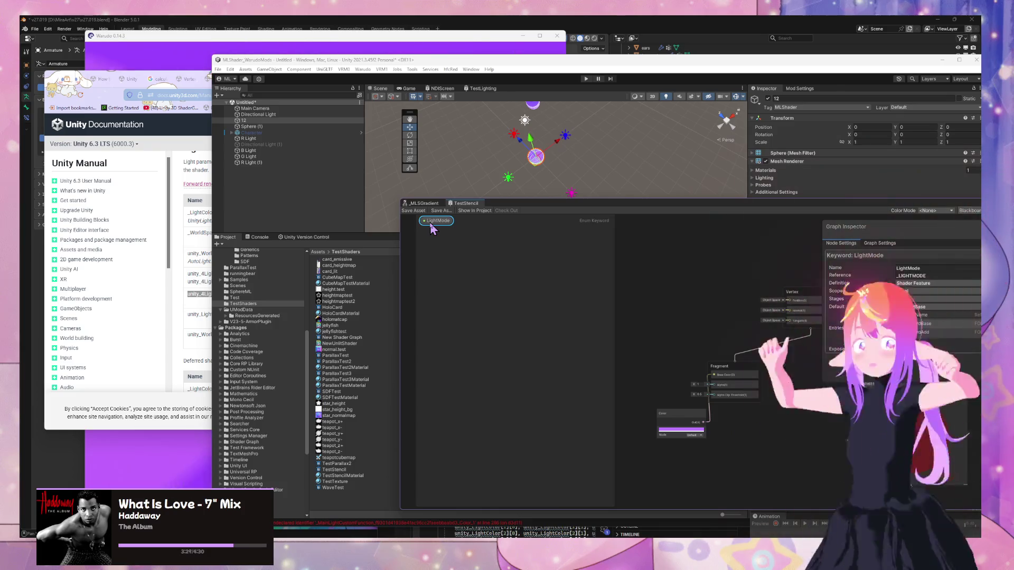
right_click(430, 220)
click(453, 242)
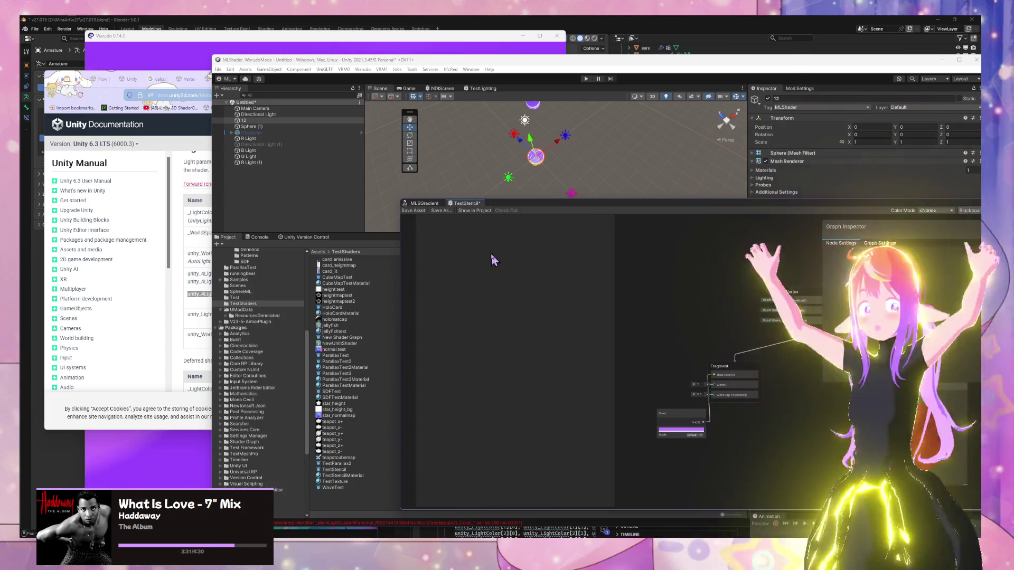
click(413, 210)
- Recheck the Console, view Graph Settings, recompile, and paste a GetLightingVariables node back in
click(257, 237)
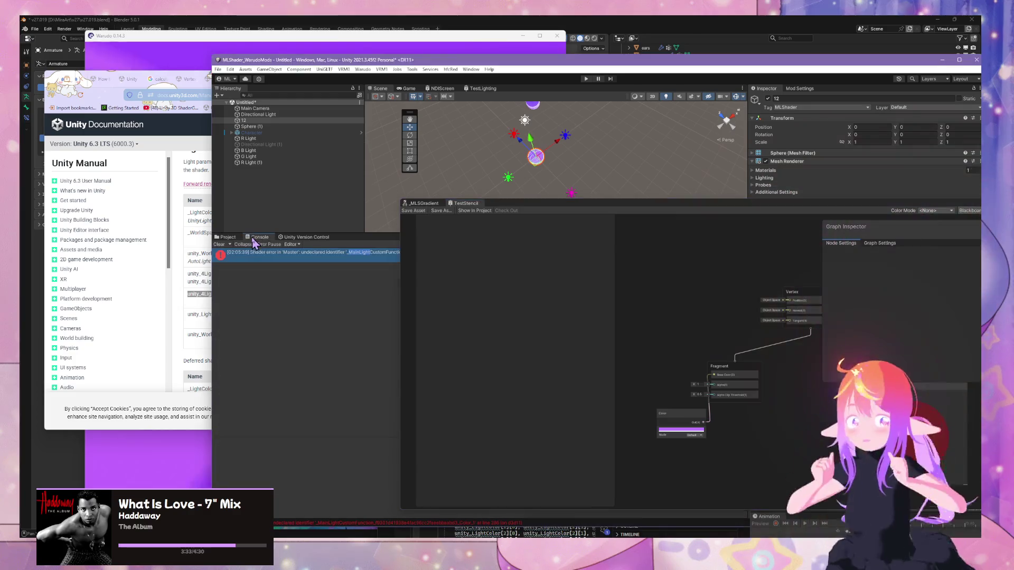
mouse_move(534, 214)
mouse_down()
mouse_move(600, 244)
mouse_move(588, 324)
mouse_move(441, 284)
mouse_move(375, 284)
mouse_up()
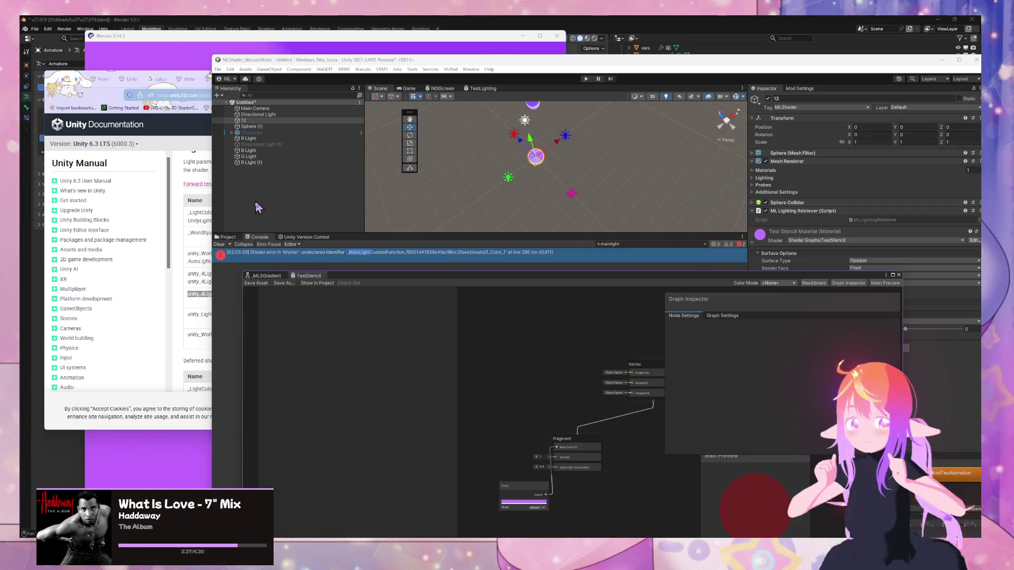
click(723, 316)
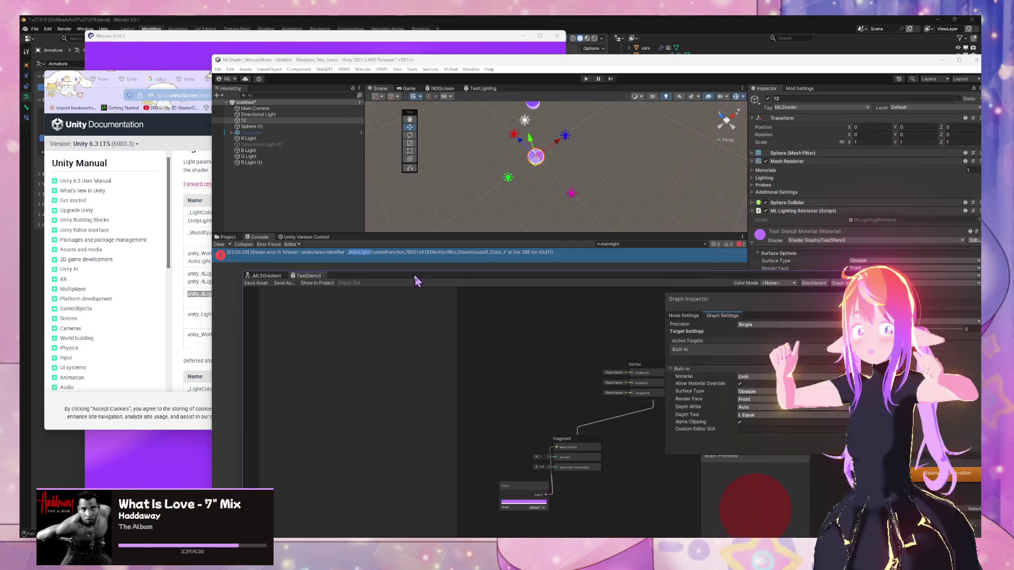
click(254, 283)
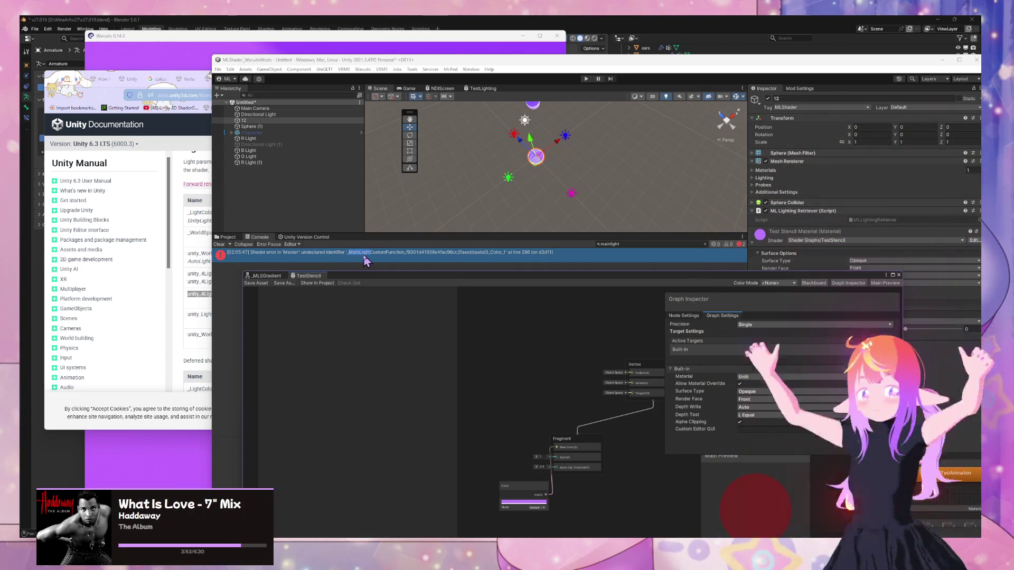
drag(549, 411, 581, 348)
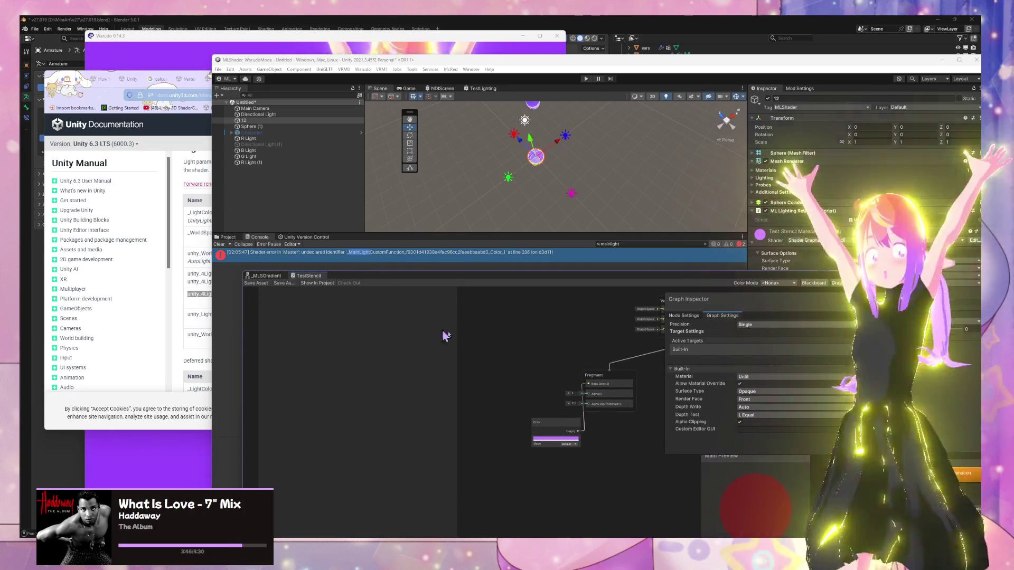
key(ctrl+v)
- Position the pasted GetLightingVariables node in the graph
drag(598, 400, 534, 368)
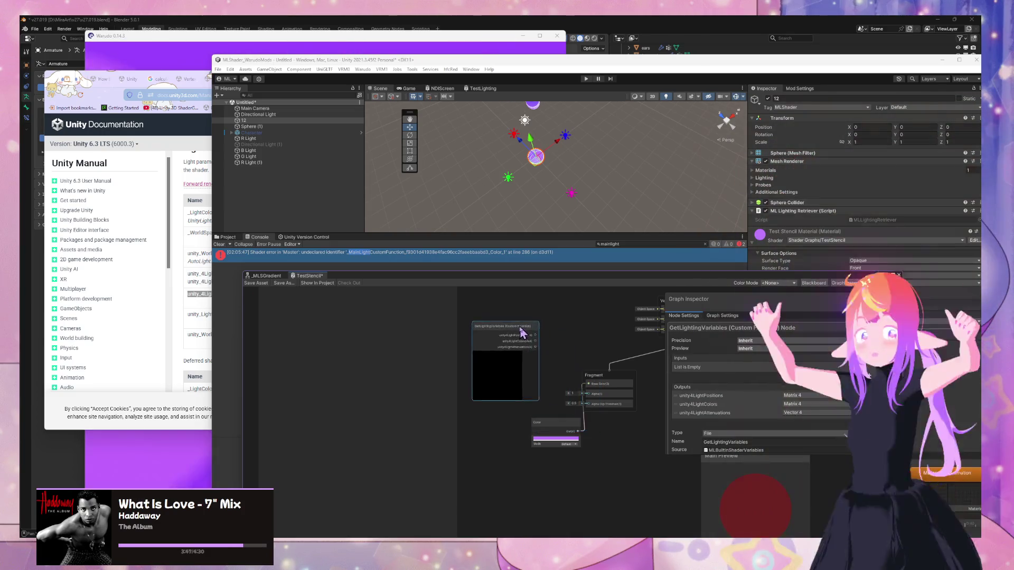
scroll(535, 368, up, 3)
scroll(536, 376, down, 3)
click(549, 349)
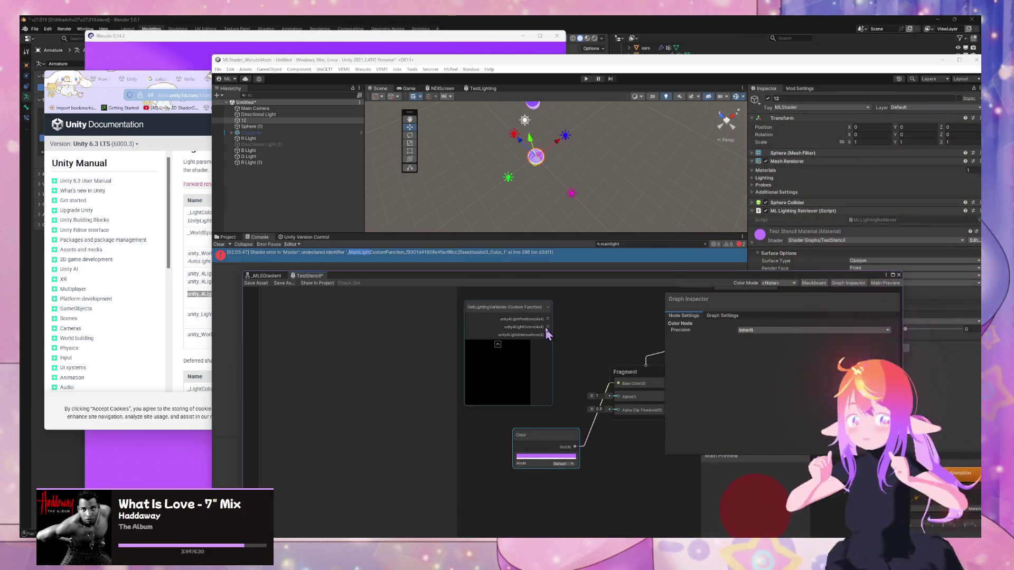
- Add a Split node fed by unity4LightAttenuations, its R channel driving Base Color
key(space)
text(split)
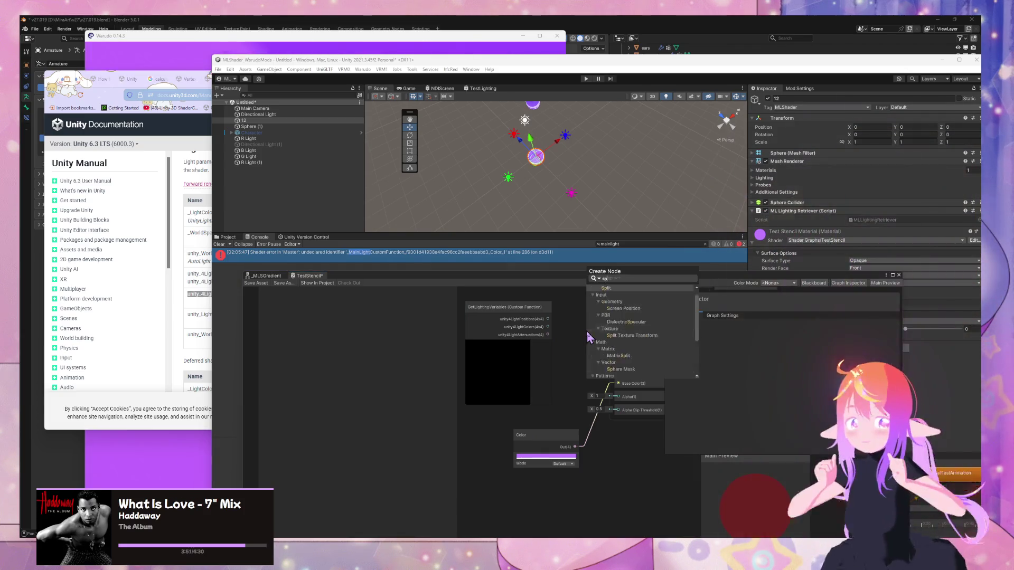
key(Return)
drag(548, 335, 592, 357)
click(596, 364)
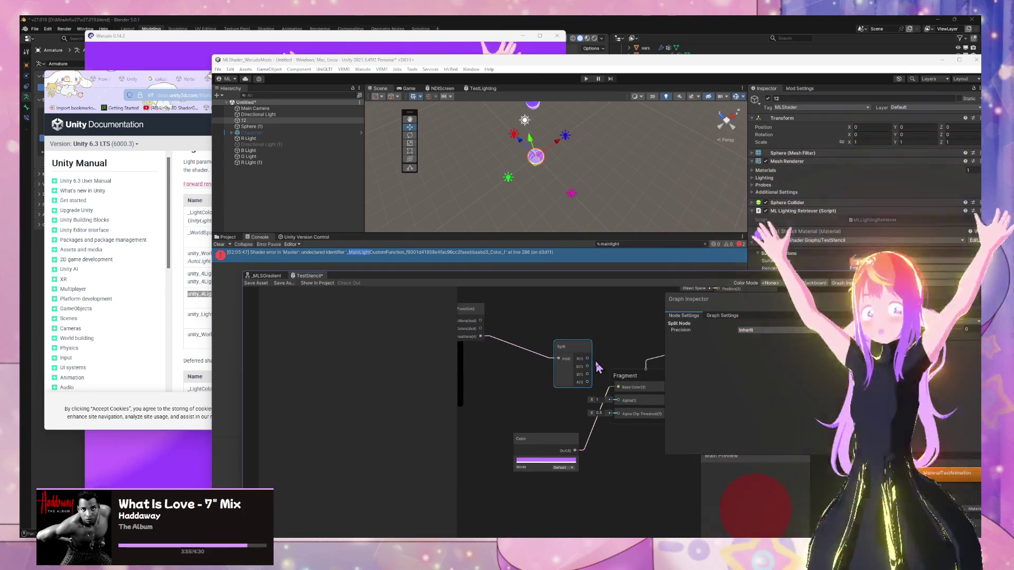
drag(626, 415, 628, 402)
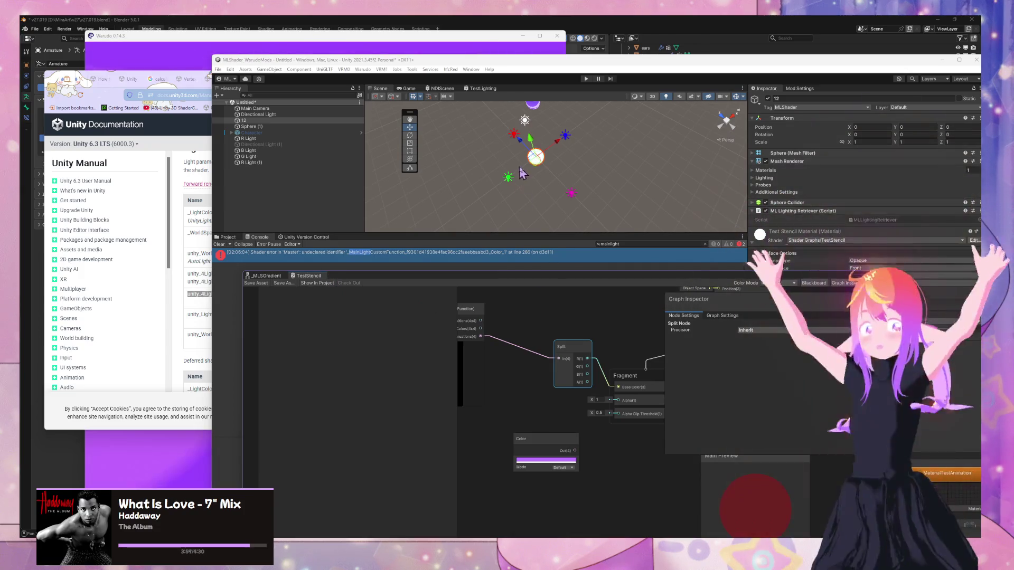
click(513, 139)
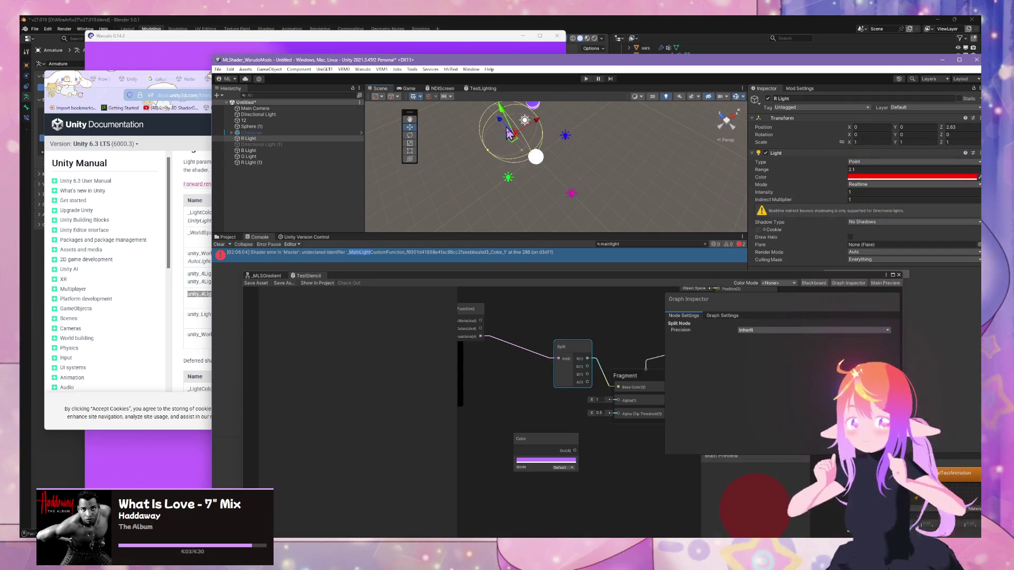
- Move R Light along Z and the blue light up-right, then save the graph
mouse_move(503, 128)
mouse_down()
mouse_move(496, 118)
mouse_move(523, 153)
mouse_move(493, 127)
mouse_move(485, 132)
mouse_move(478, 106)
mouse_up()
scroll(595, 127, up, 2)
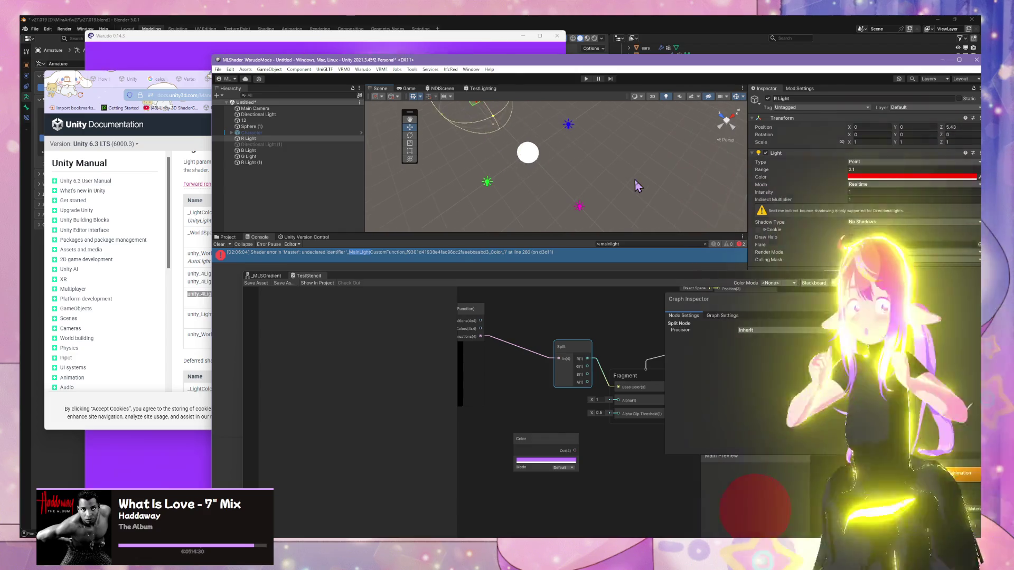
click(572, 112)
key(f)
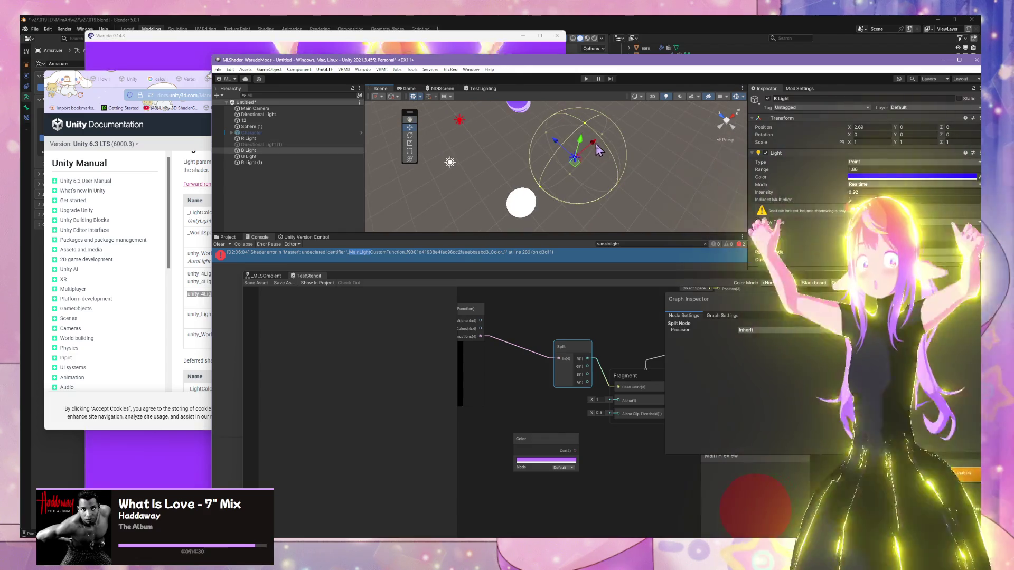
drag(571, 186, 613, 162)
scroll(512, 346, down, 3)
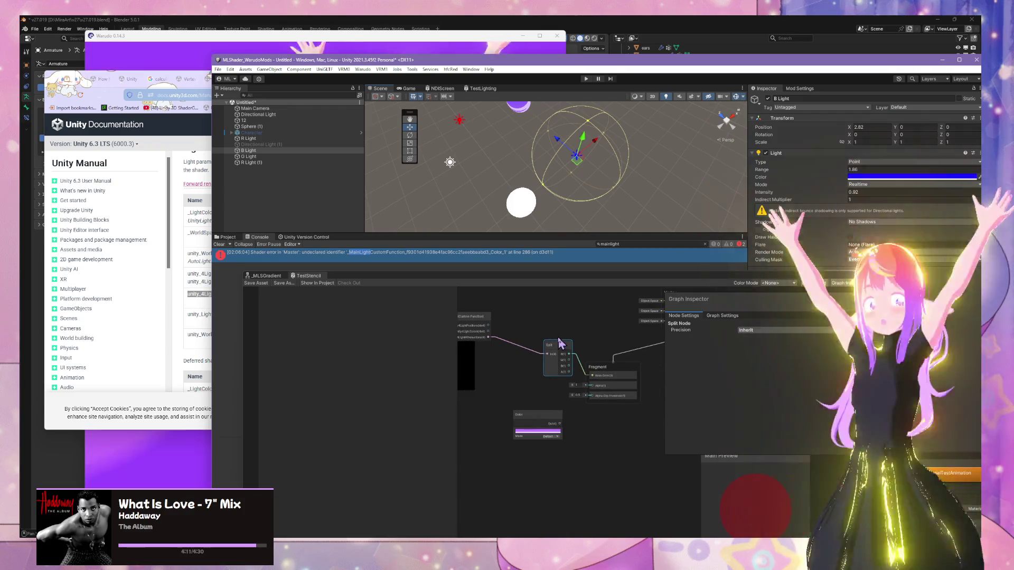
mouse_move(561, 362)
mouse_down()
mouse_move(540, 346)
mouse_move(587, 375)
mouse_up()
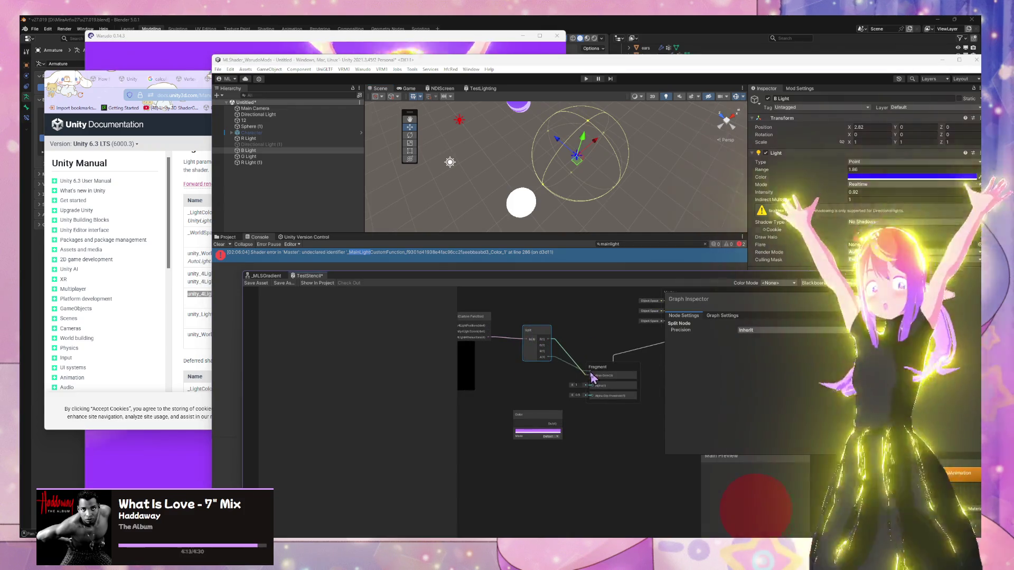
click(255, 283)
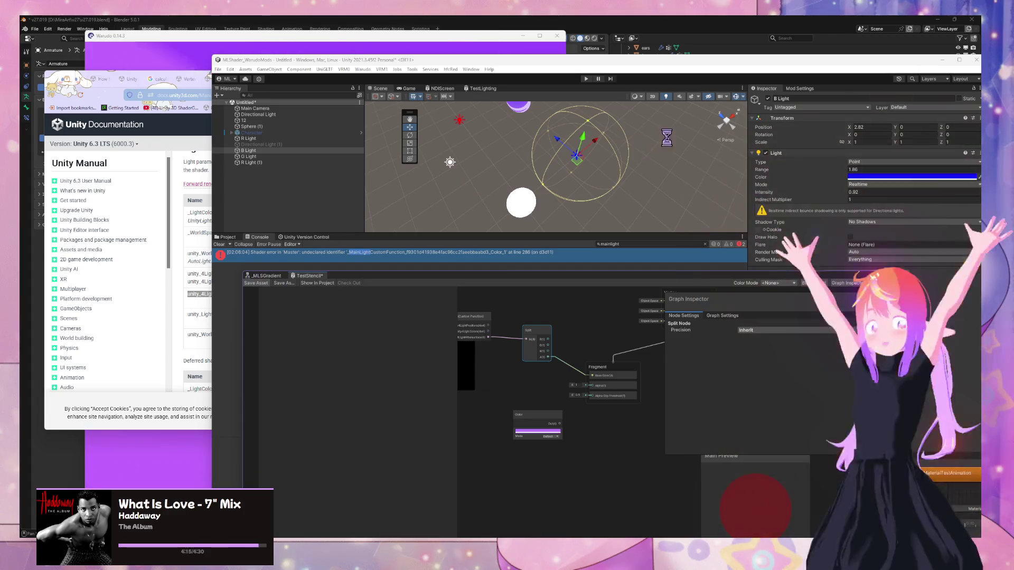
- Reposition the blue and magenta point lights around the sphere
drag(591, 160, 573, 161)
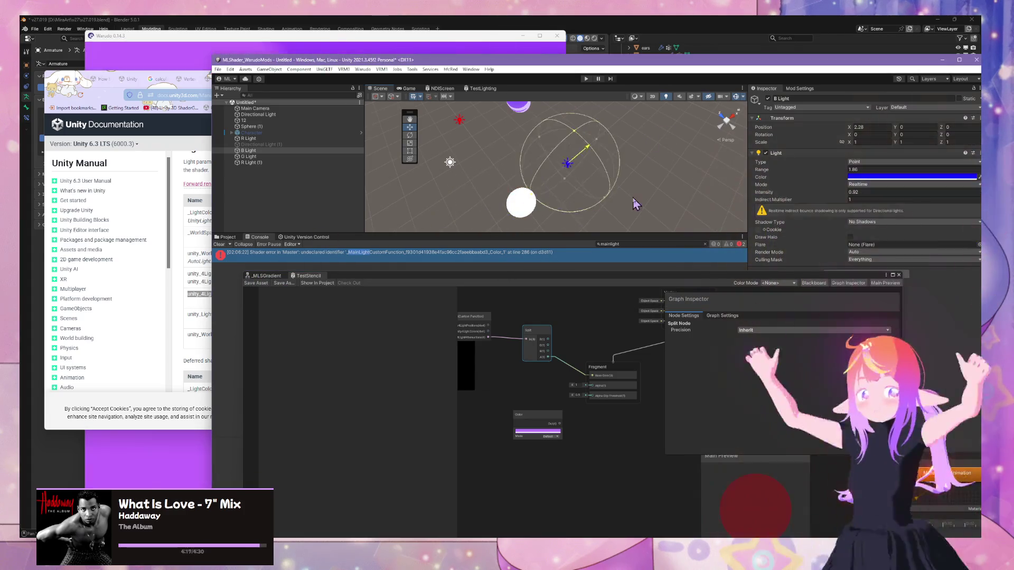
scroll(620, 190, down, 2)
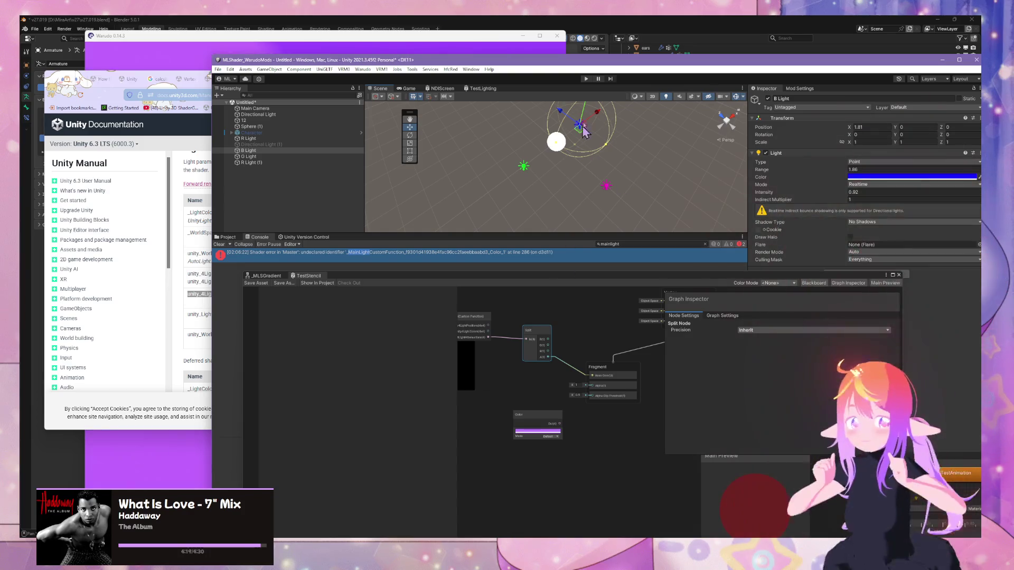
mouse_move(477, 143)
mouse_down()
mouse_move(506, 132)
mouse_move(548, 165)
mouse_up()
click(507, 124)
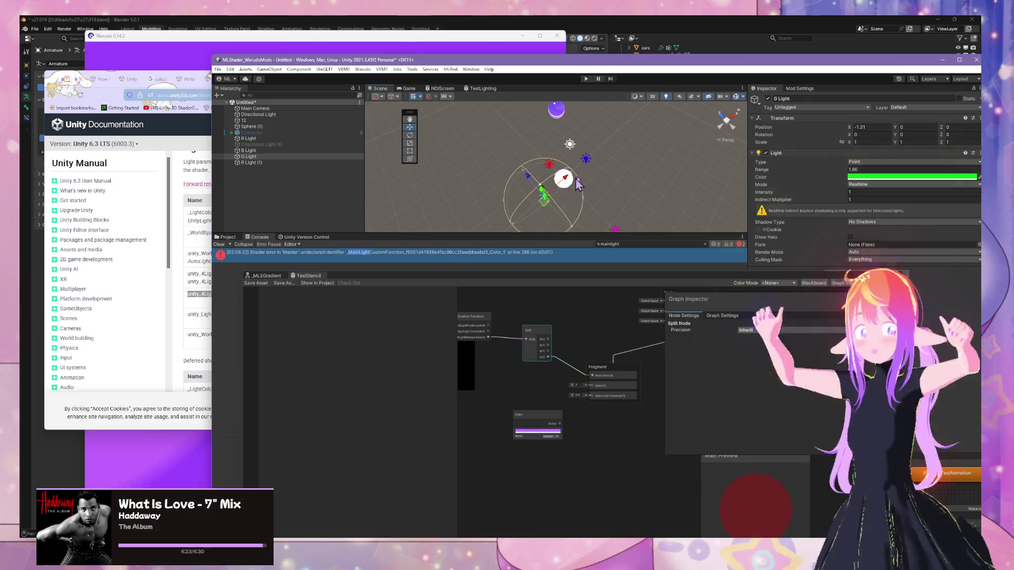
click(584, 159)
drag(607, 149, 602, 157)
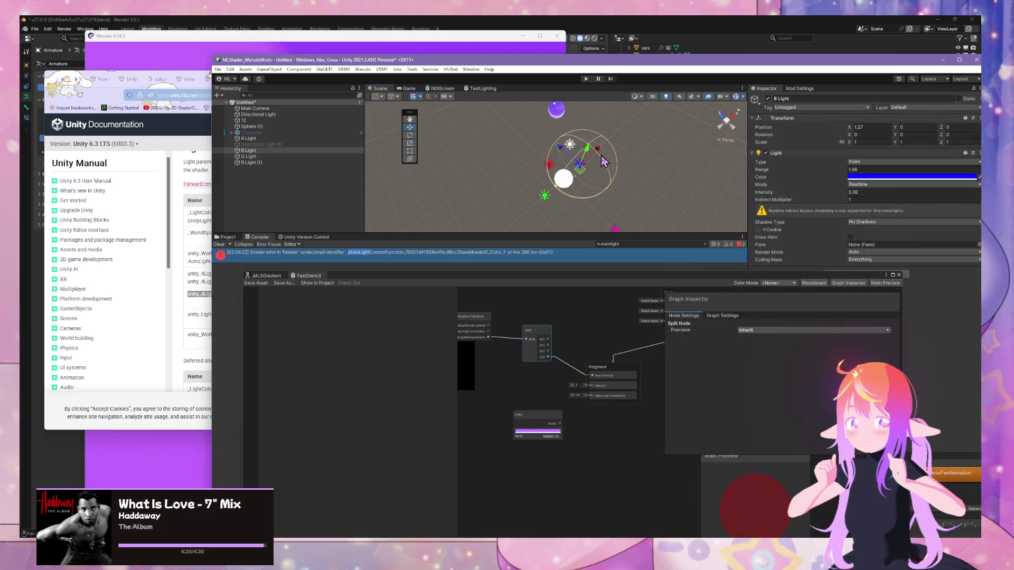
click(615, 230)
drag(615, 231, 580, 195)
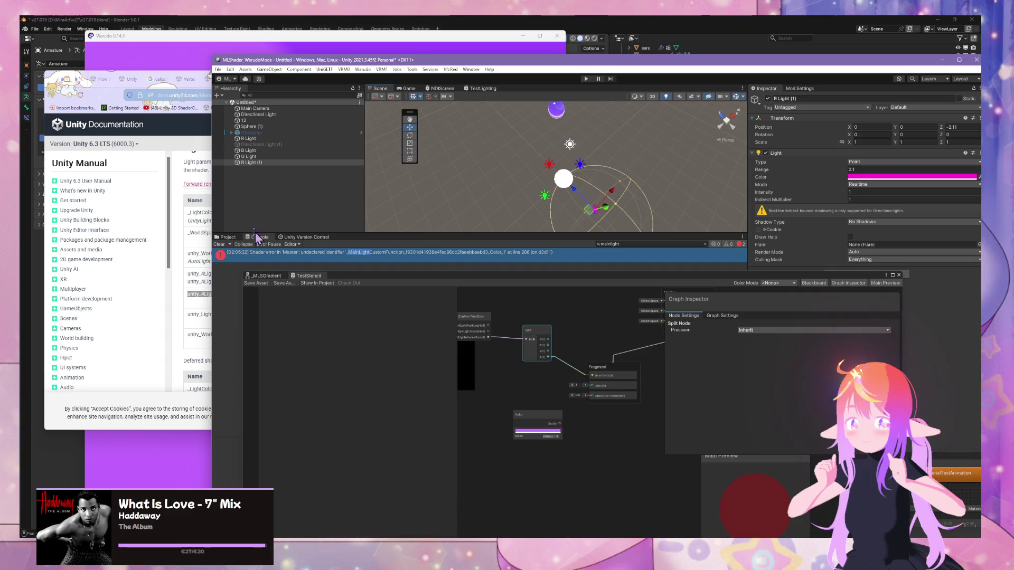
- Save the shader graph and show the TestShaders project folder
click(262, 285)
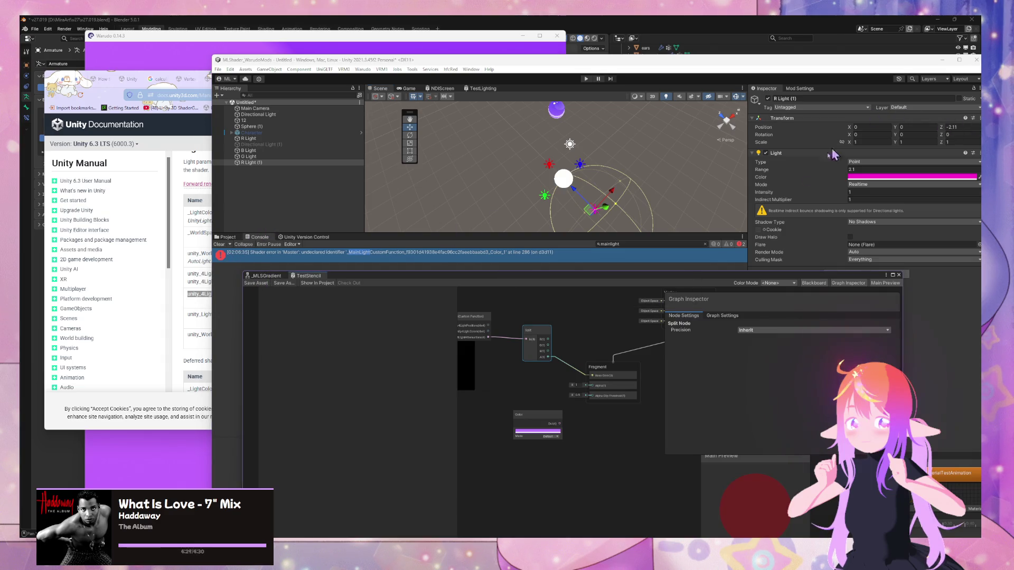
click(227, 237)
mouse_move(316, 273)
mouse_down()
mouse_move(402, 347)
mouse_move(640, 280)
mouse_move(626, 274)
mouse_up()
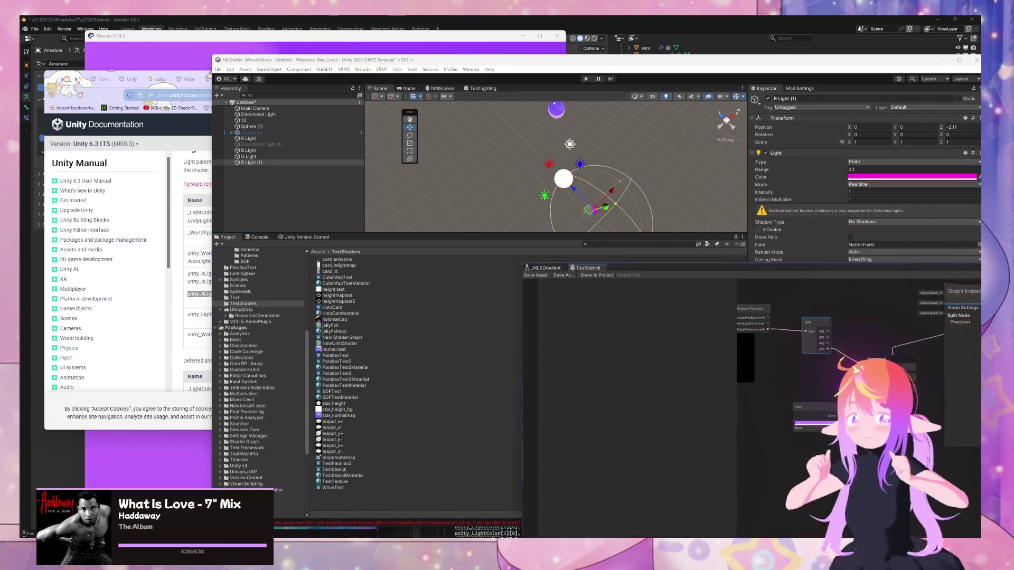
- Select the TestStencil asset and view its generated shader code in Visual Studio Code
key(alt+Tab)
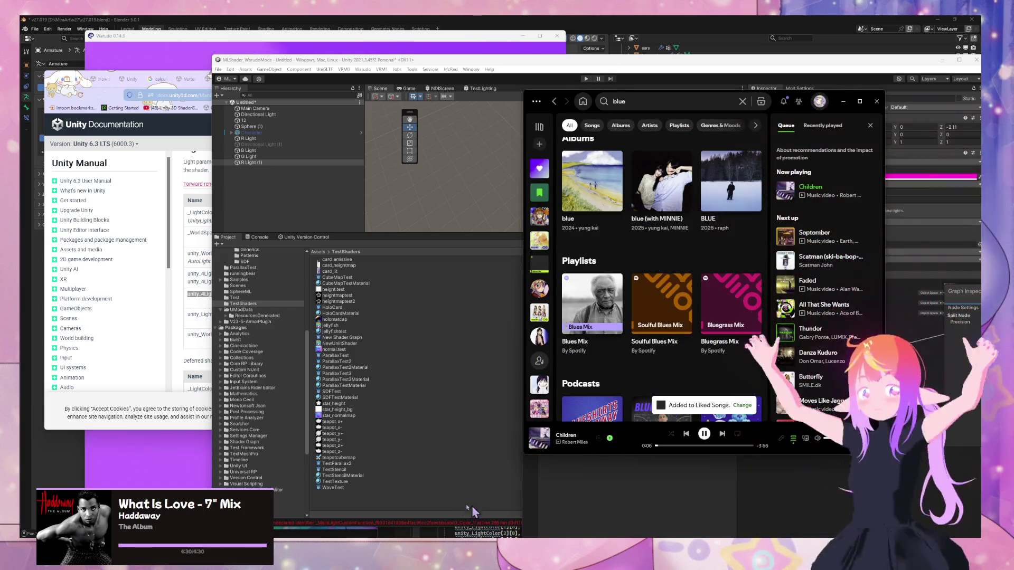
click(359, 458)
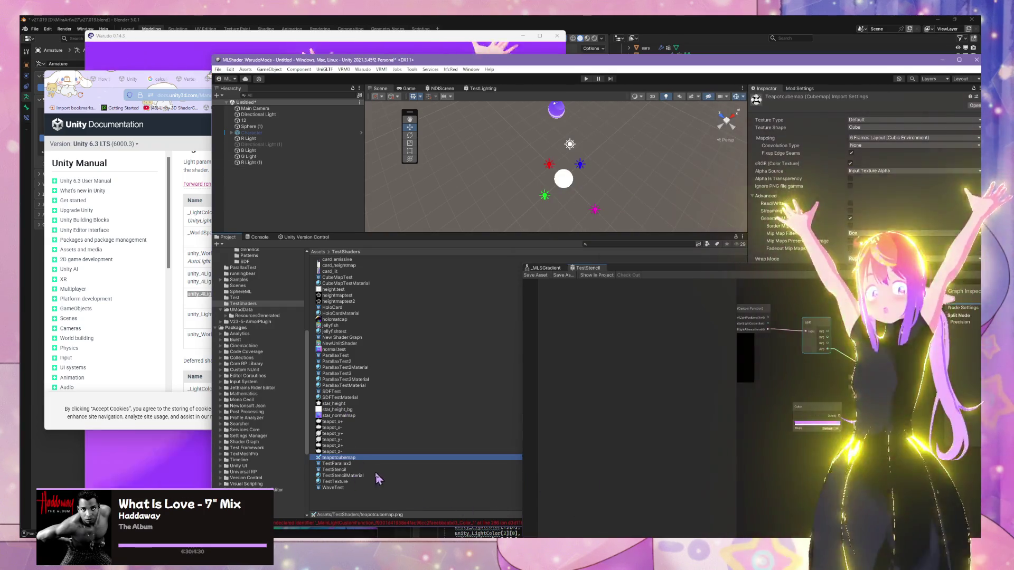
click(343, 469)
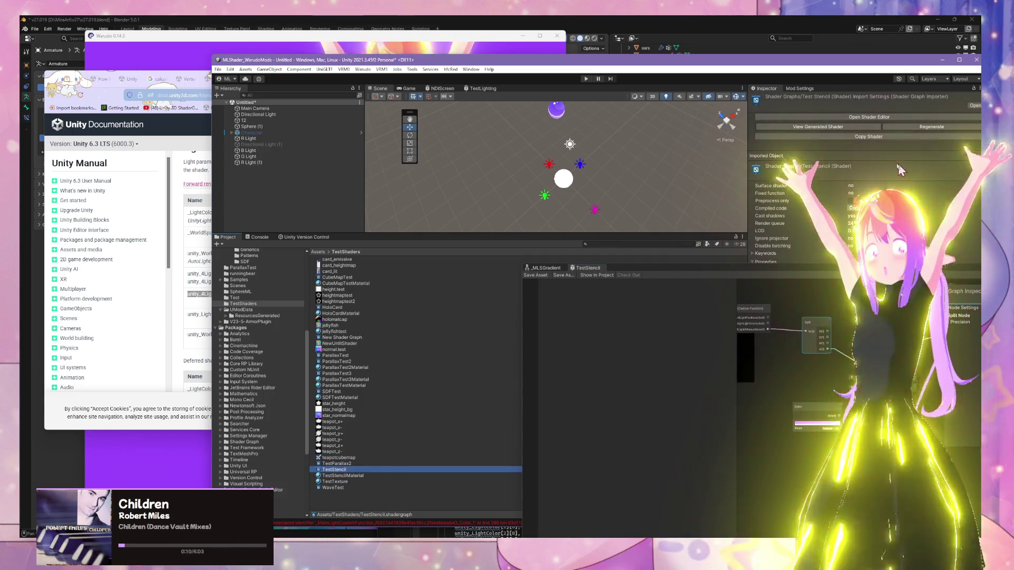
click(772, 362)
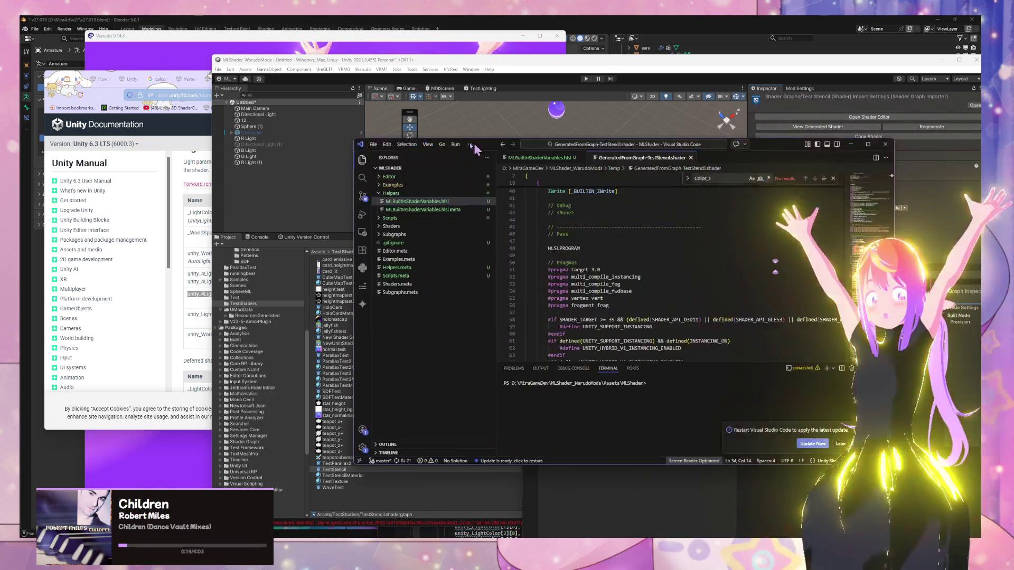
drag(473, 144, 445, 142)
scroll(622, 321, up, 8)
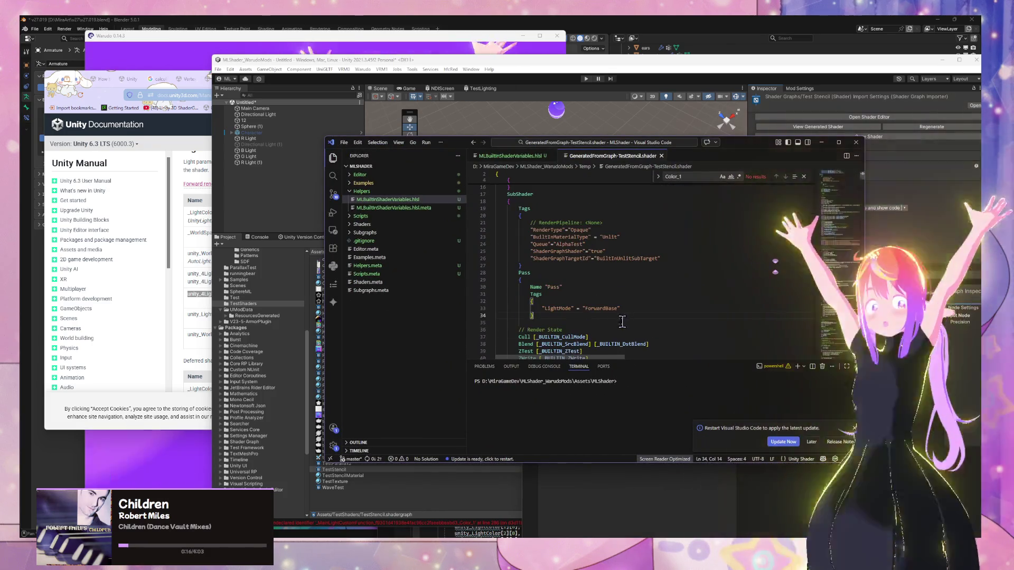
- Scroll through GeneratedFromGraph-TestStencil.shader, starting from the ForwardBase pass on line 33
double_click(602, 308)
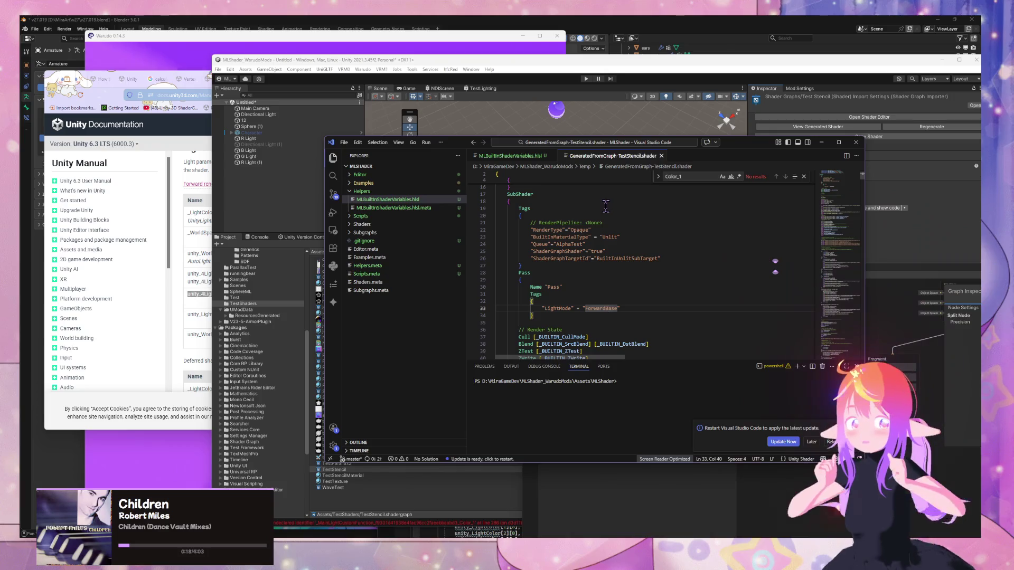
scroll(607, 207, down, 4)
scroll(605, 207, down, 4)
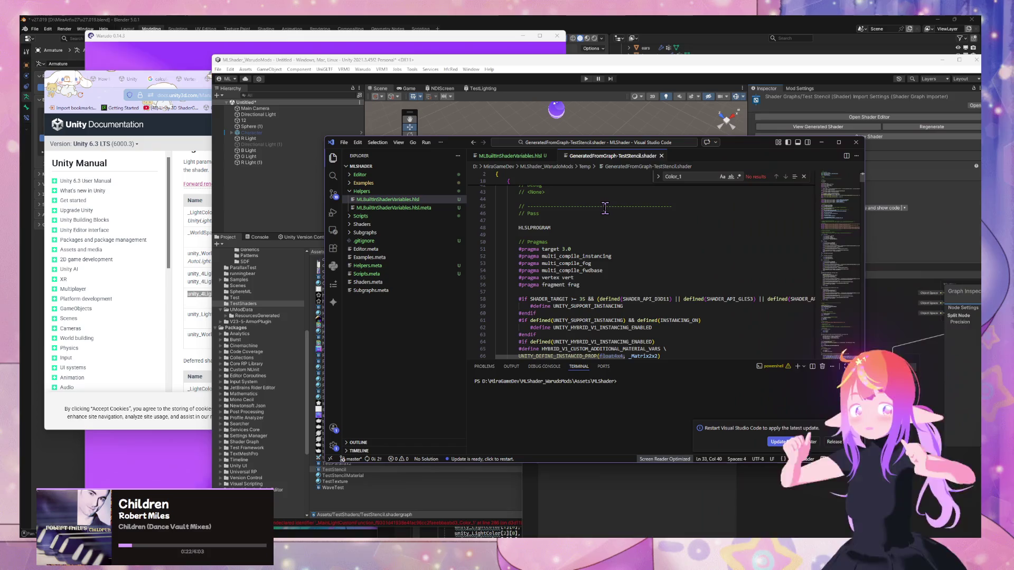
scroll(604, 207, down, 4)
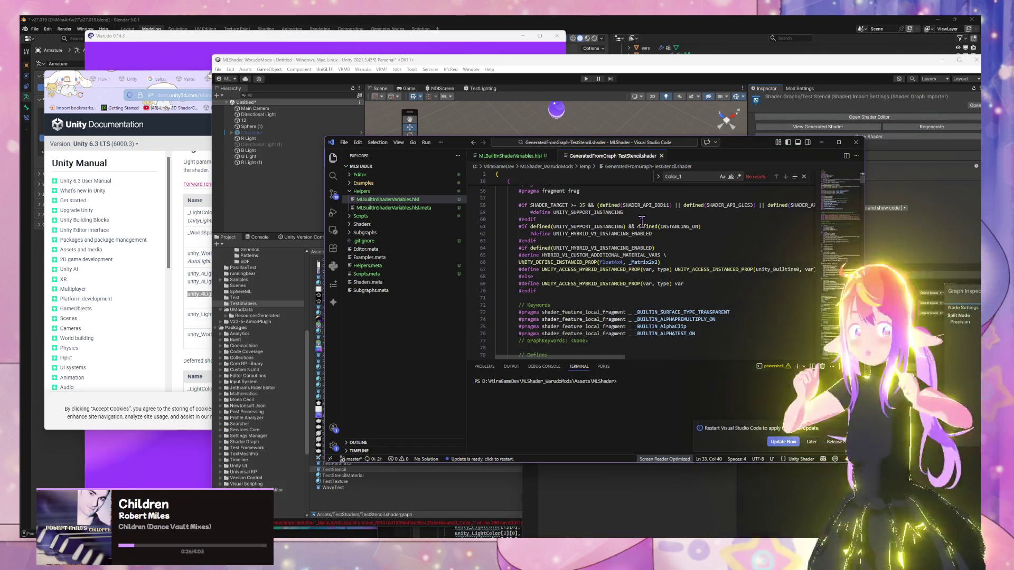
scroll(641, 221, down, 3)
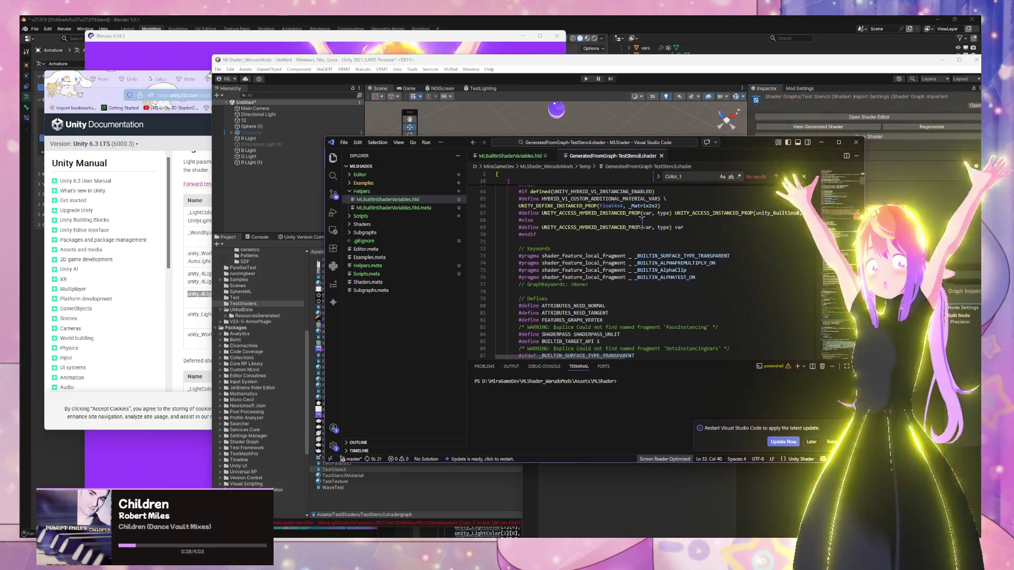
scroll(641, 221, down, 5)
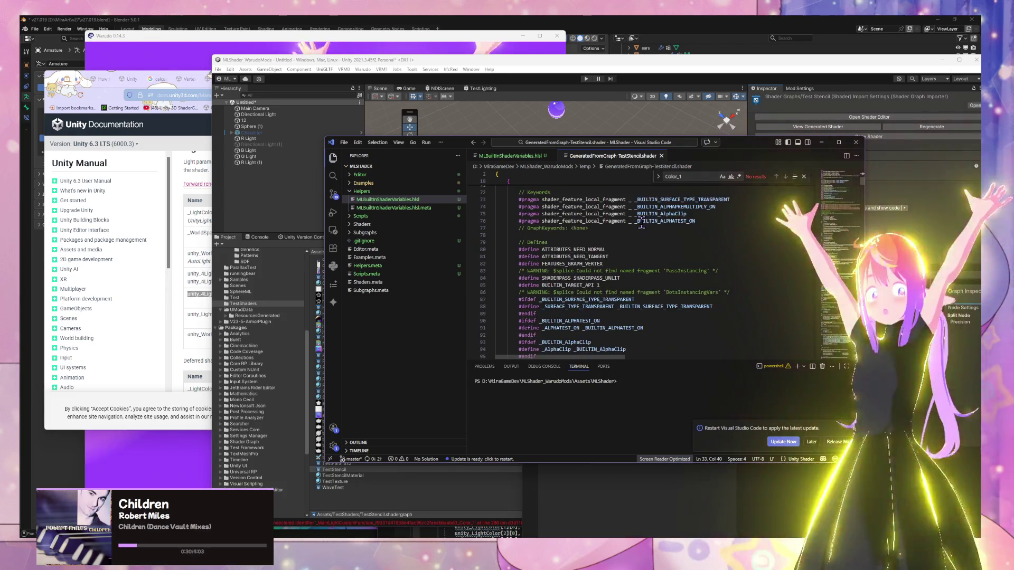
scroll(642, 221, down, 7)
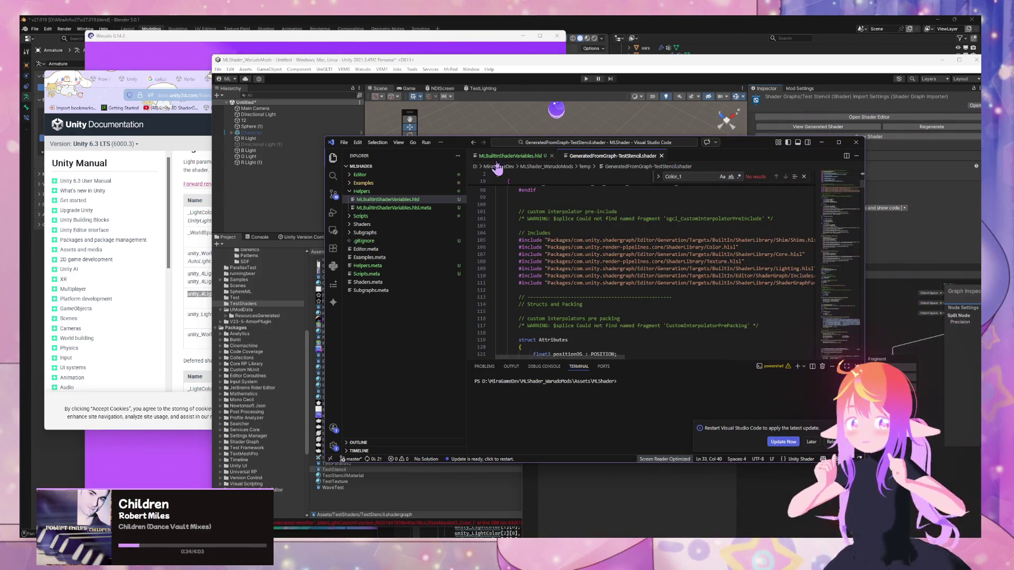
- Check the Unity editor, then return to the generated shader in Visual Studio Code
click(471, 142)
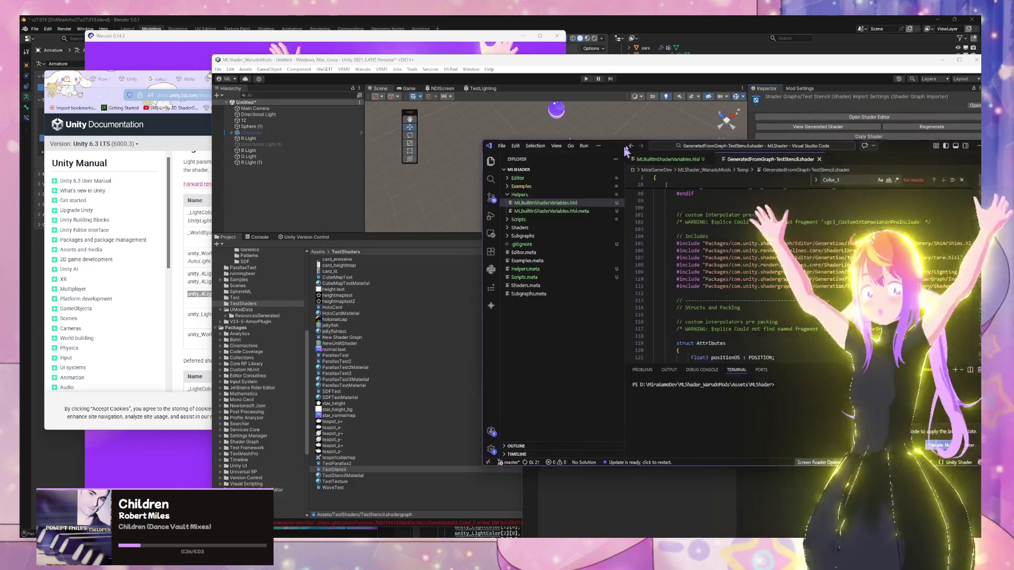
click(259, 237)
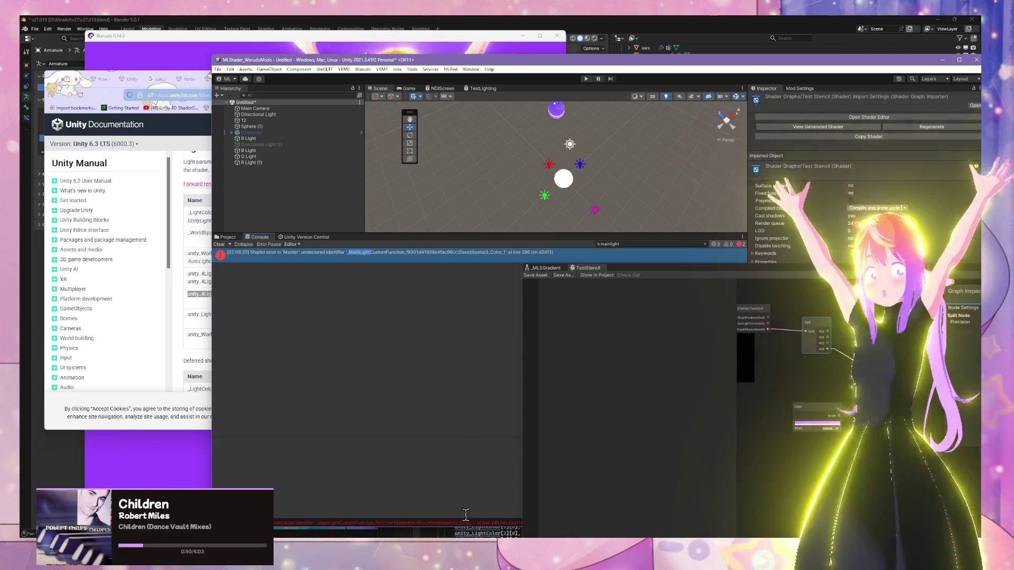
mouse_move(410, 546)
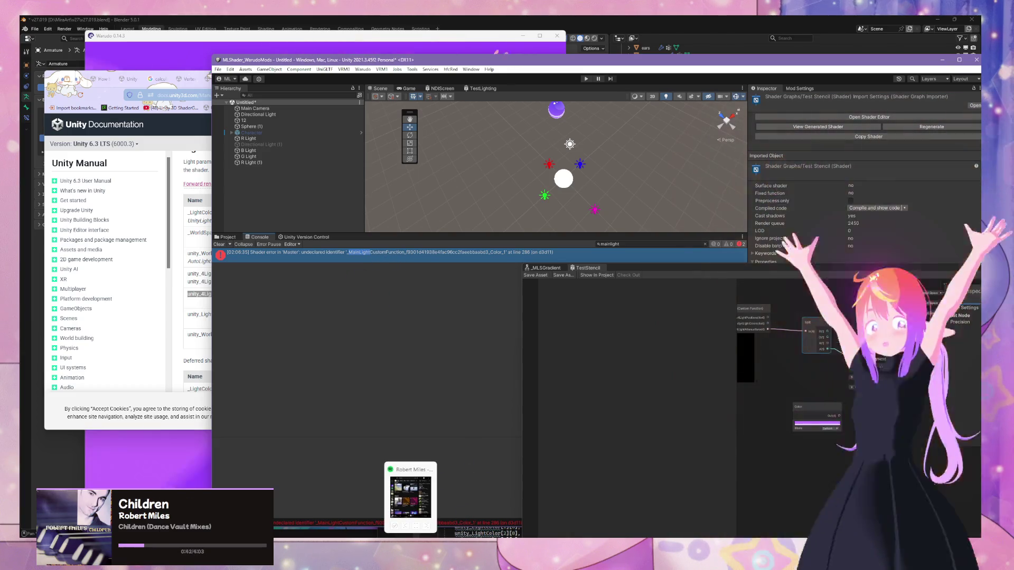
mouse_move(593, 516)
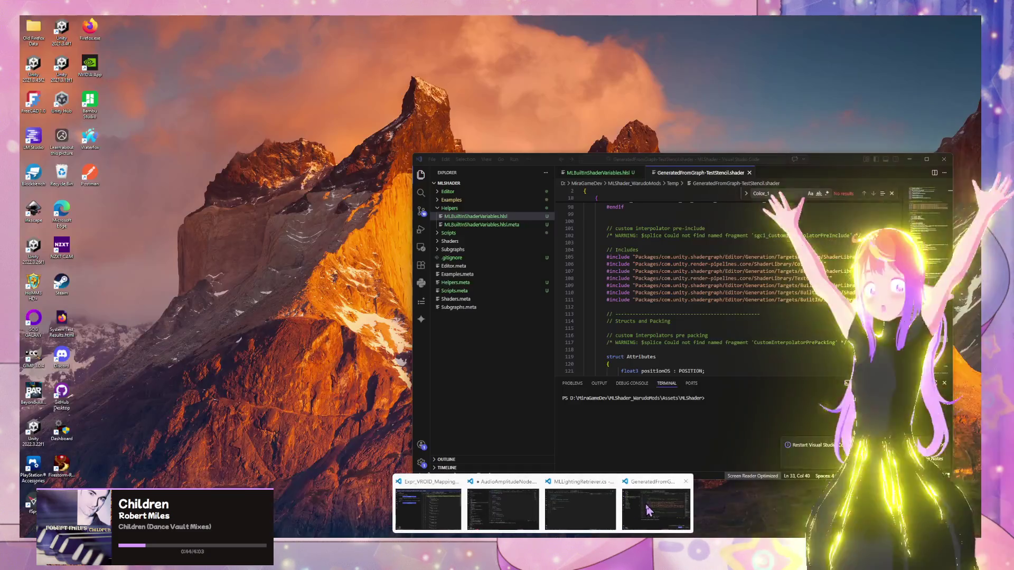
click(648, 509)
- Search the shader for 'mainlight', then bring Unity's console error to the front
click(718, 306)
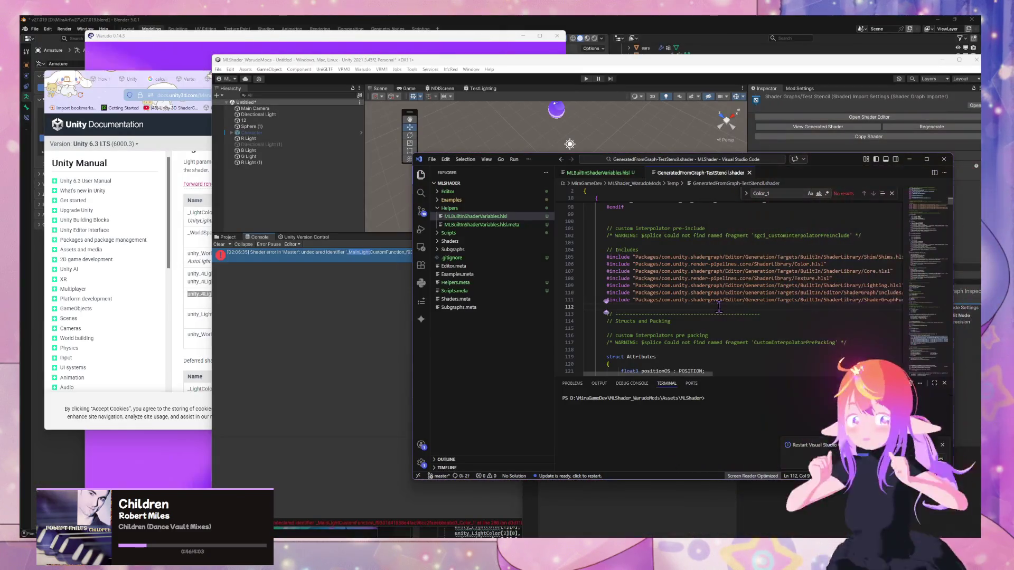
key(ctrl+f)
text(mainlight)
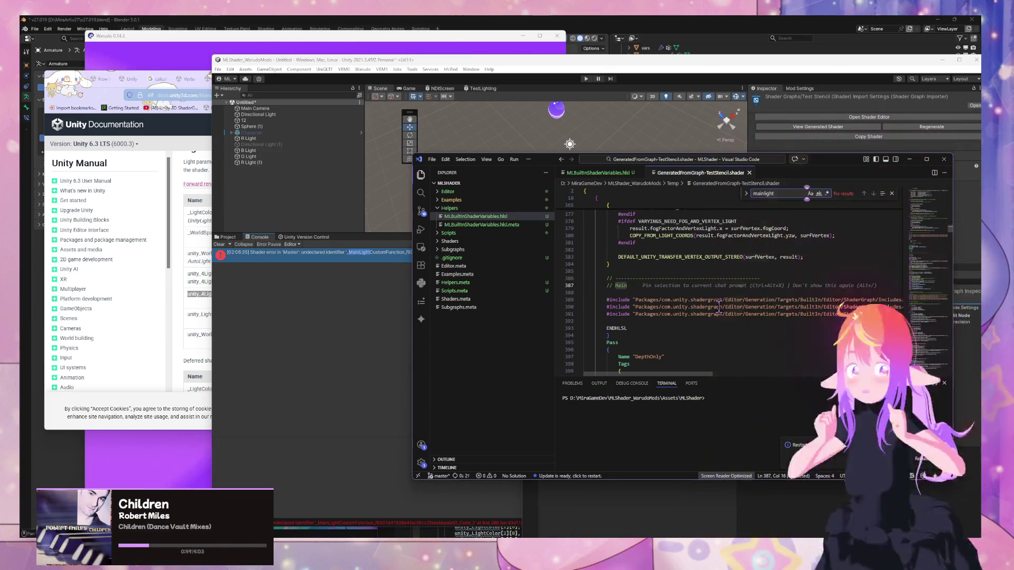
mouse_move(553, 167)
mouse_down()
mouse_move(657, 175)
mouse_move(670, 281)
mouse_up()
click(452, 267)
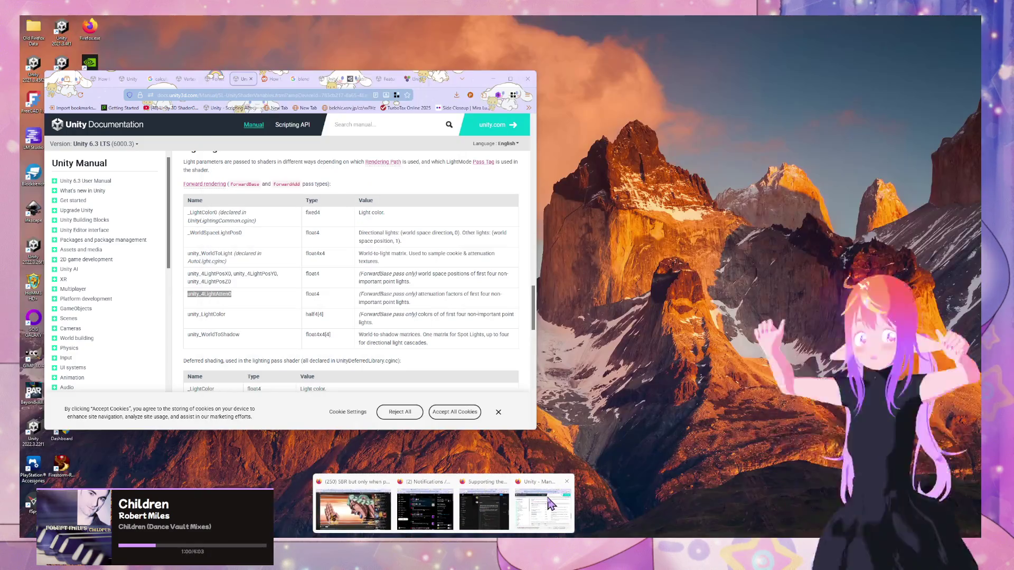
- Google the custom function undeclared identifier error and open the matching Unity Discussions thread
click(343, 504)
click(272, 81)
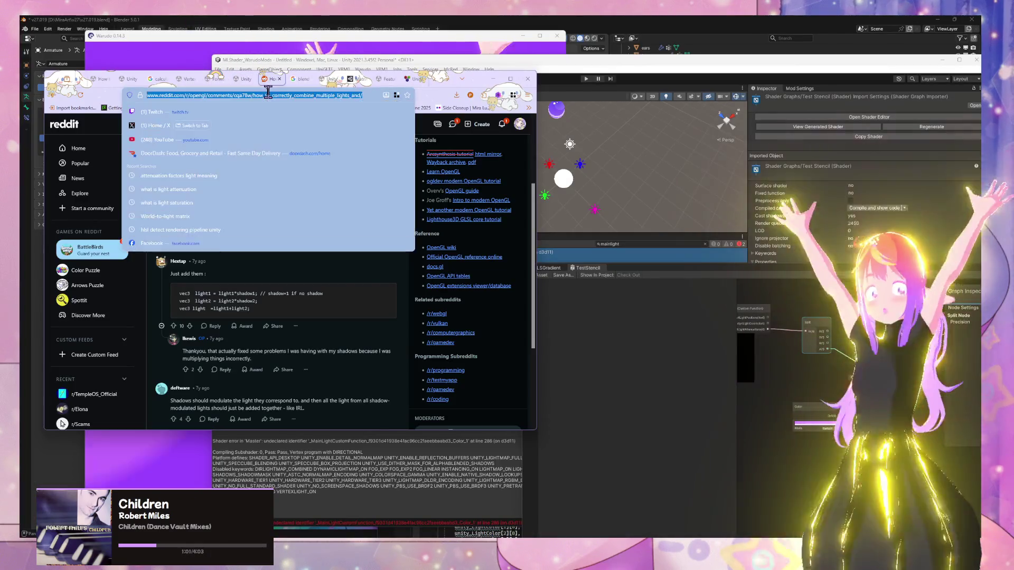
key(Return)
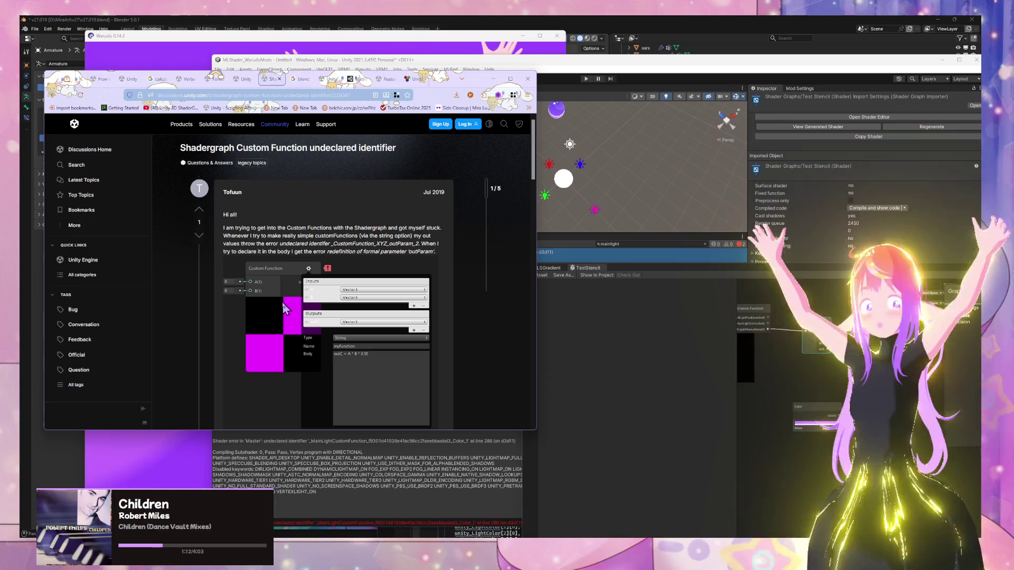
click(750, 440)
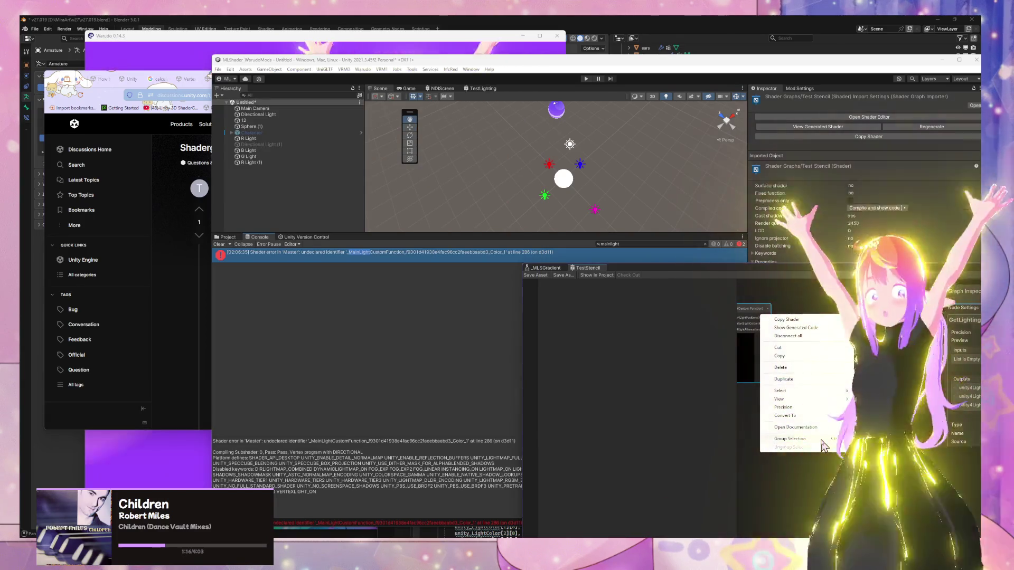
- Show the shader graph's generated code and scroll past its RenderPipeline: <None> line
click(804, 327)
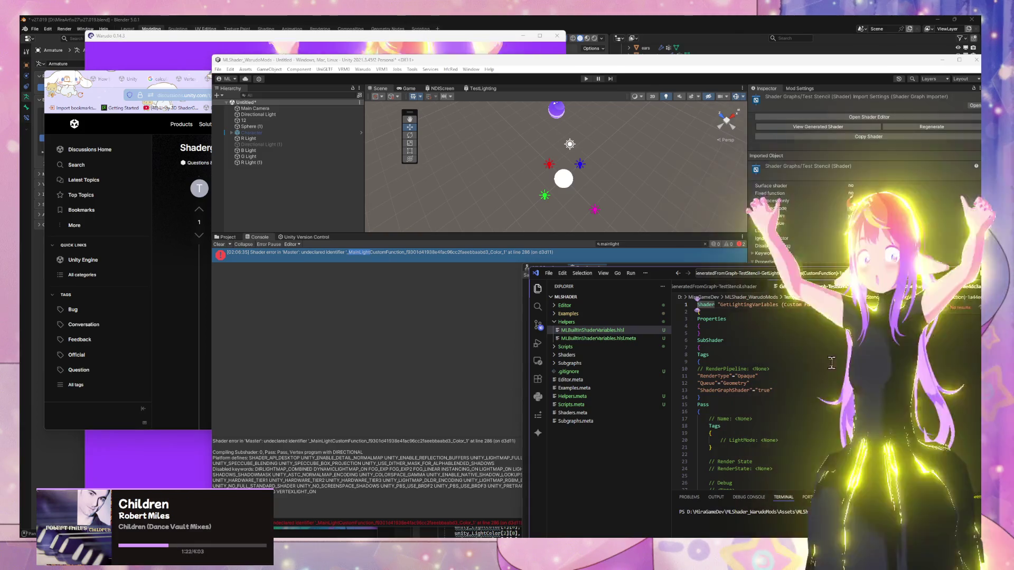
scroll(831, 362, down, 2)
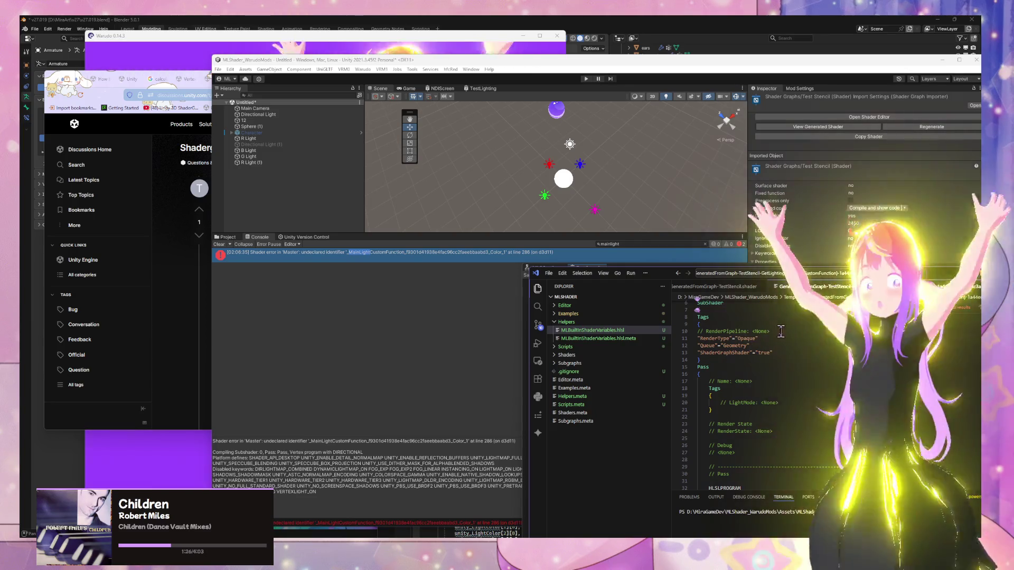
drag(769, 332, 698, 331)
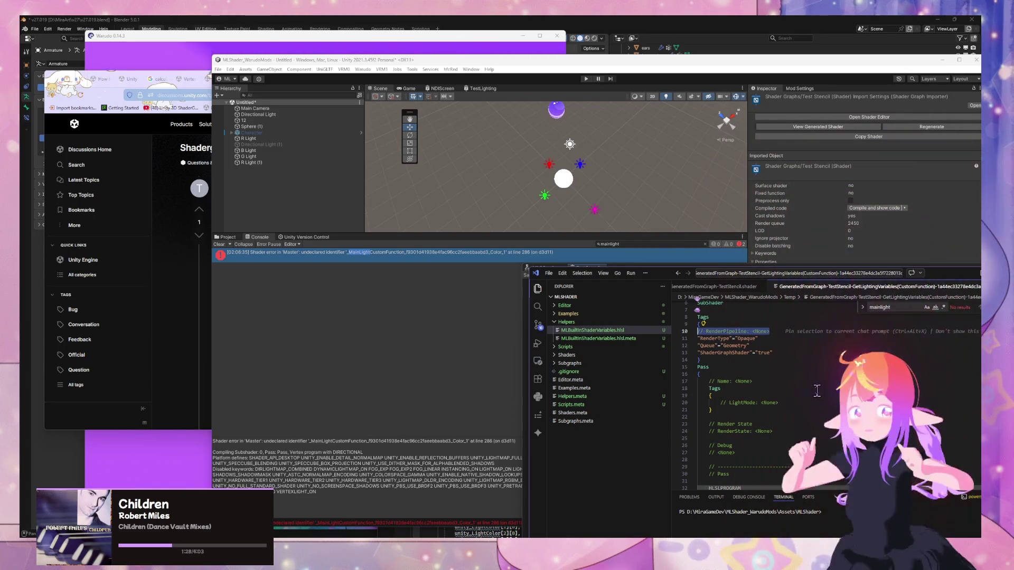
scroll(816, 390, down, 8)
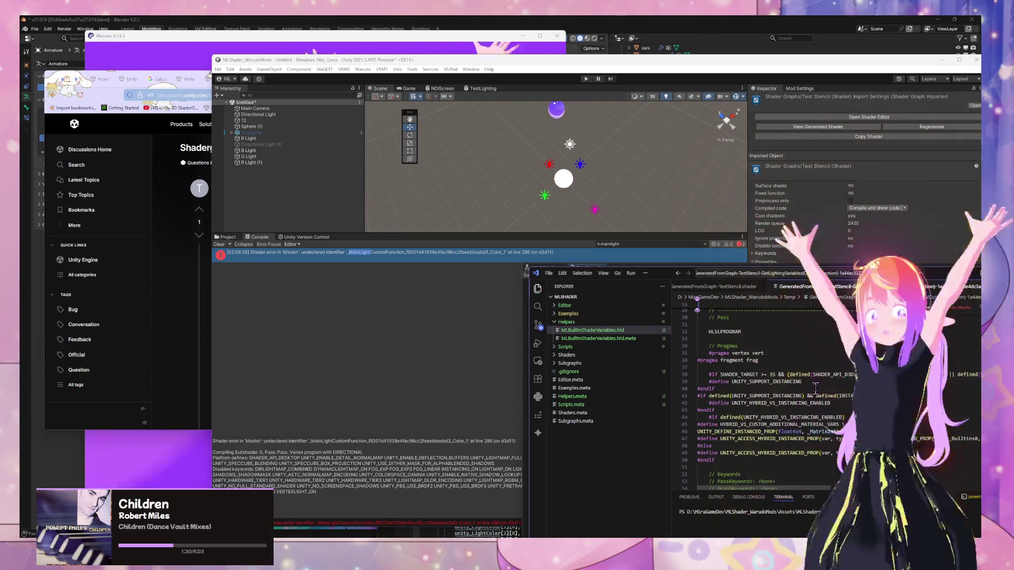
scroll(815, 389, down, 5)
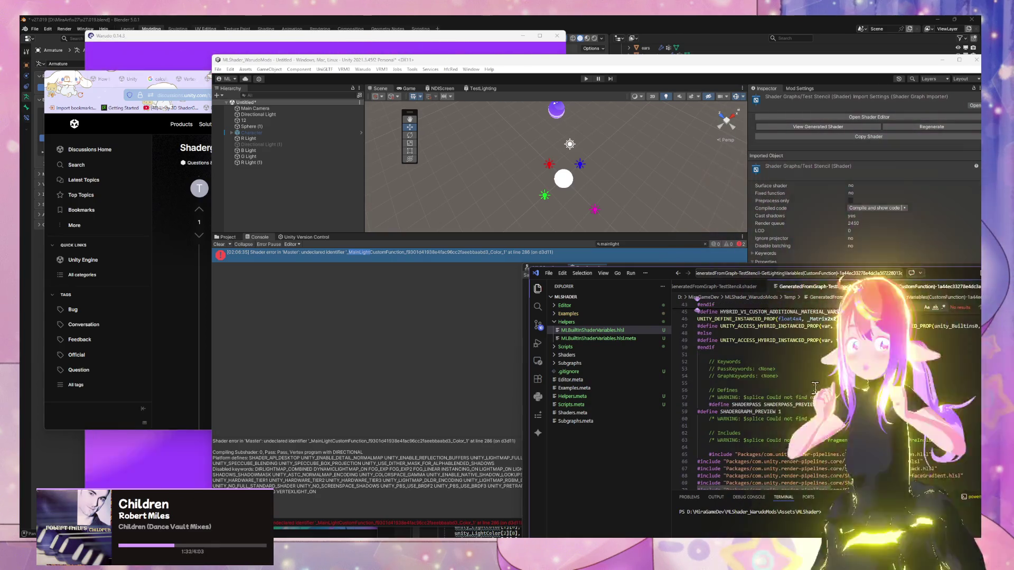
scroll(815, 388, down, 8)
scroll(756, 396, down, 14)
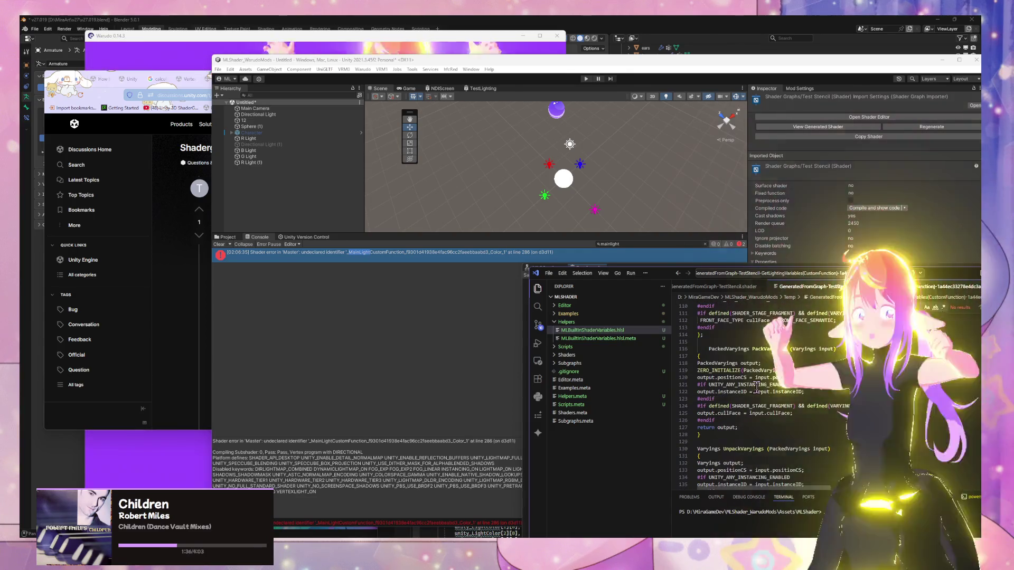
scroll(756, 389, down, 1)
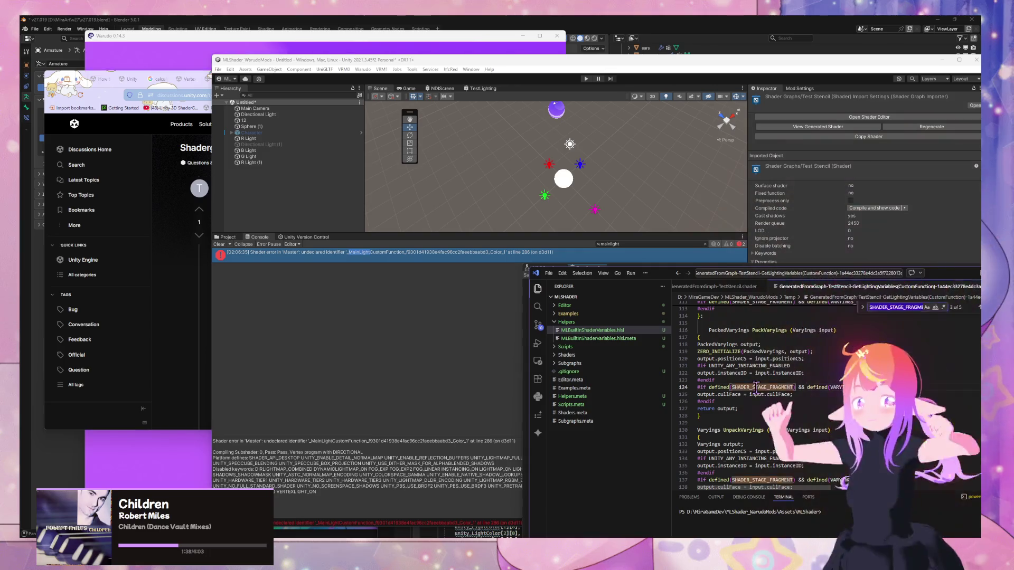
- Search the generated code for 'BUILD' to find where the graph inputs are built
text(B)
key(BackSpace)
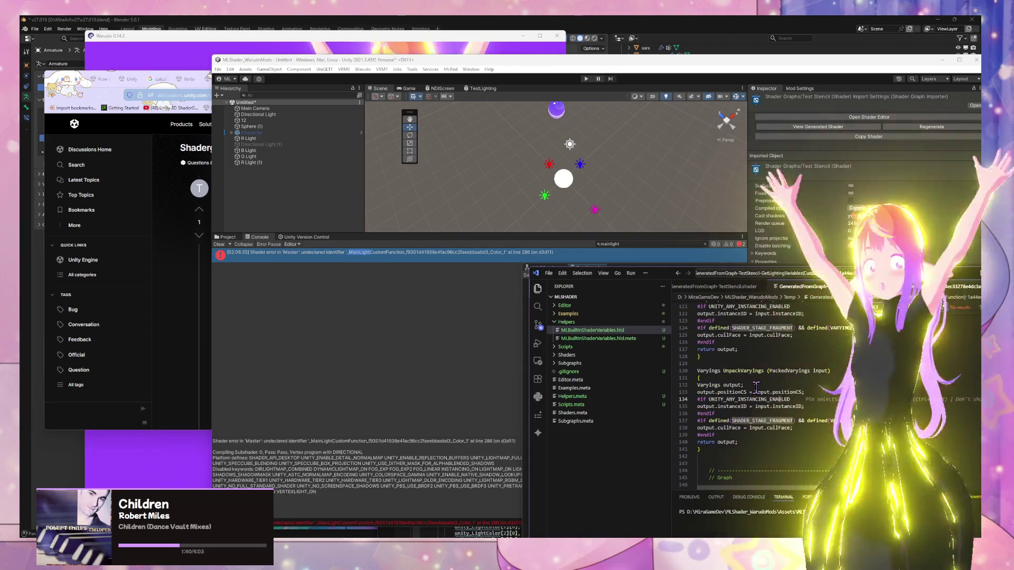
text(BUILD I)
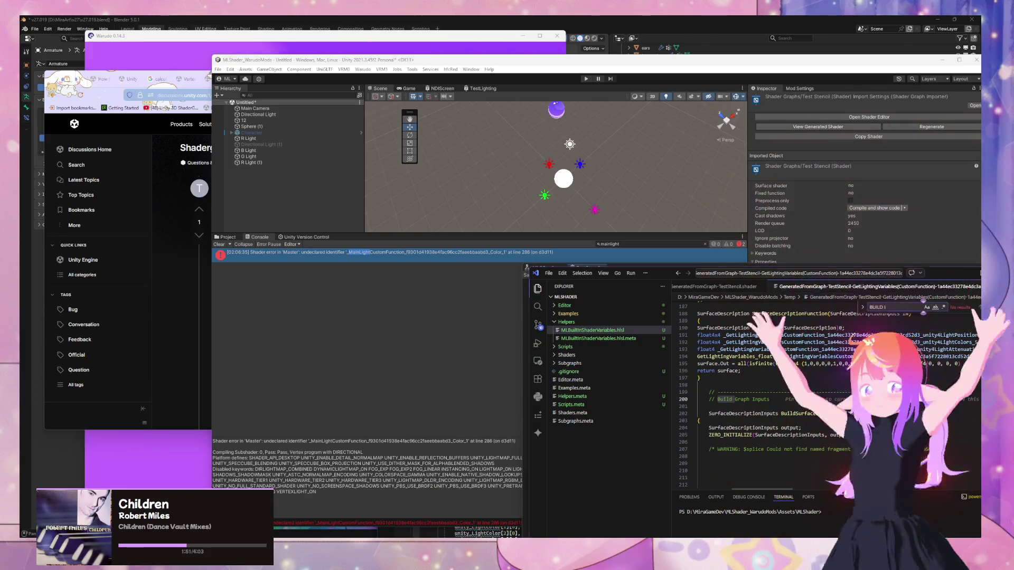
mouse_move(538, 514)
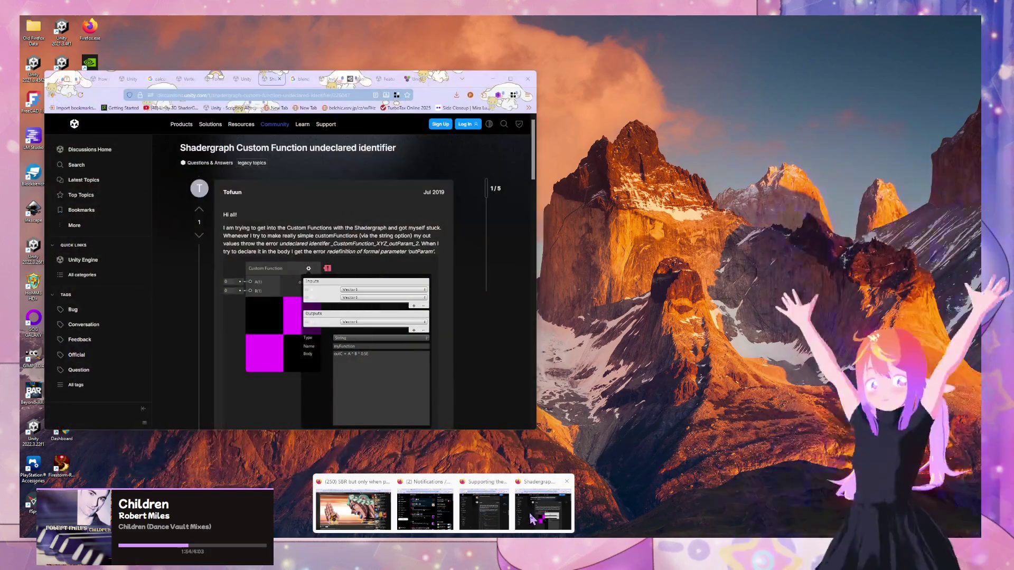
- Read the forum thread's answers, then go back to the Google results for the error
click(538, 513)
scroll(396, 308, down, 3)
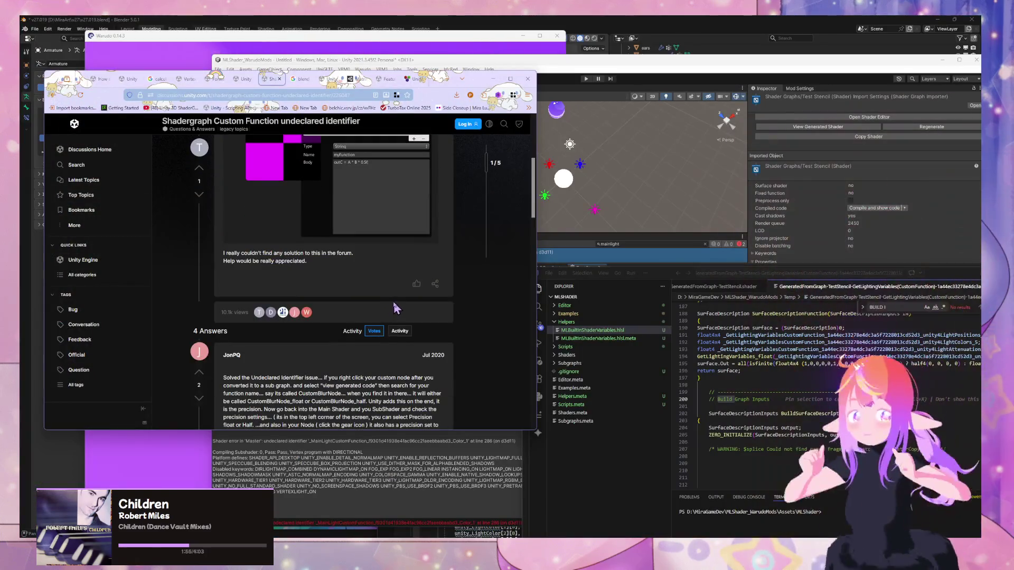
scroll(396, 308, down, 3)
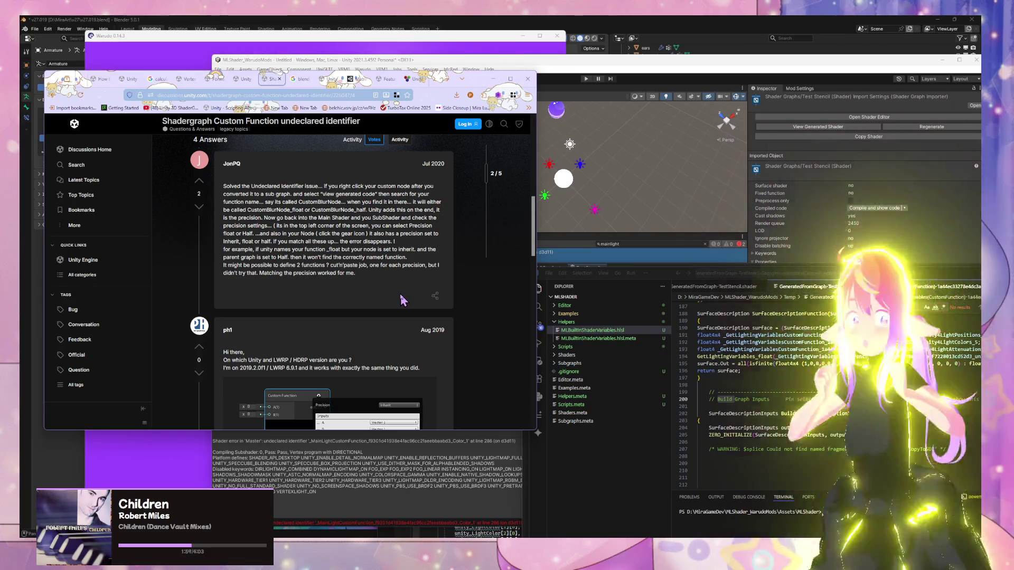
scroll(401, 300, down, 8)
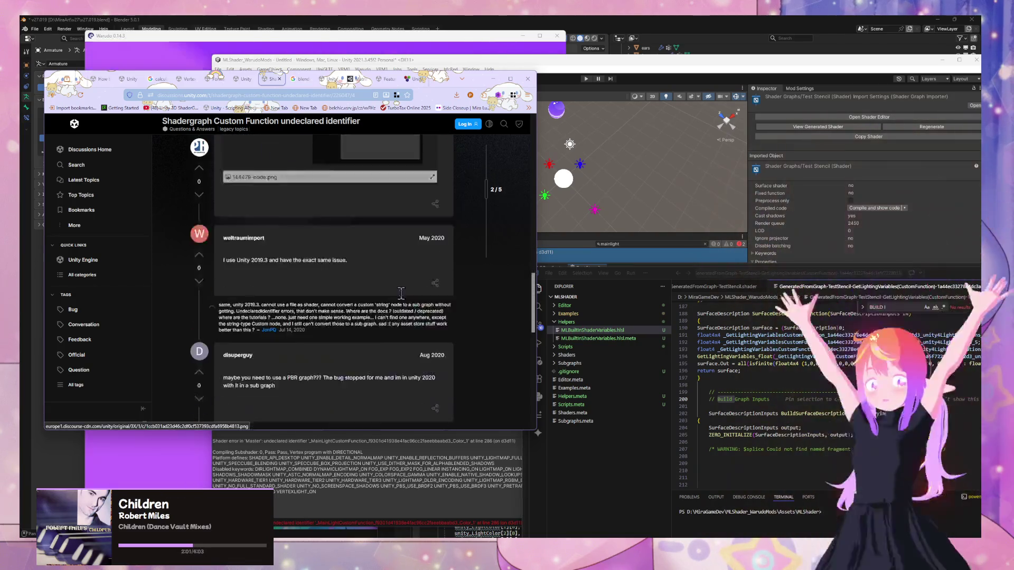
scroll(401, 300, down, 2)
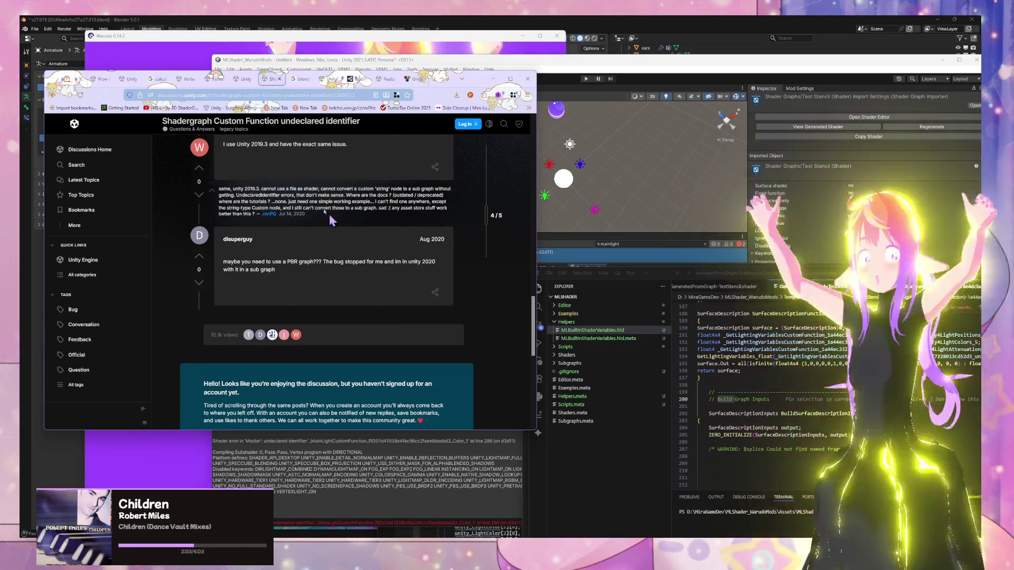
click(52, 96)
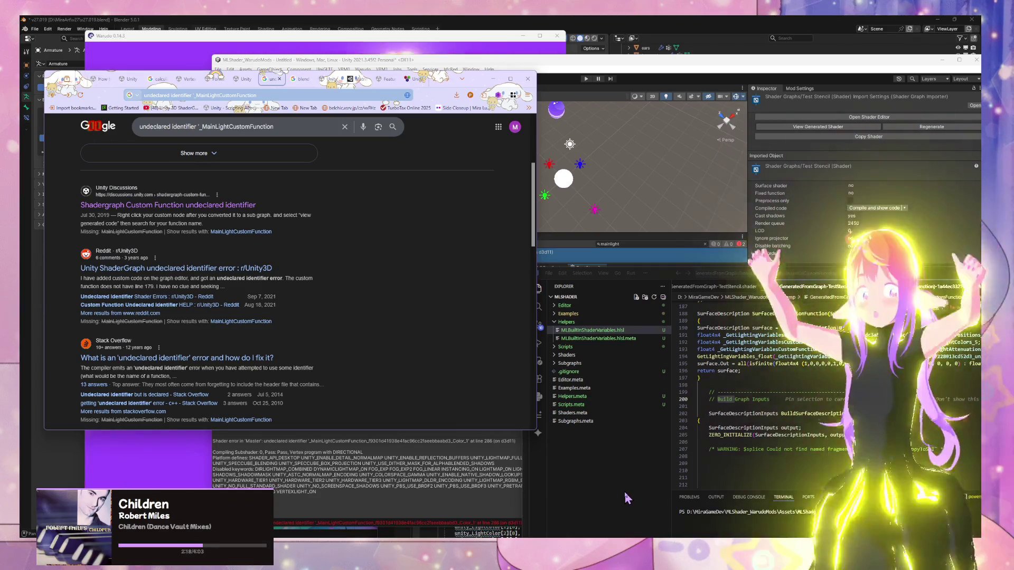
click(788, 385)
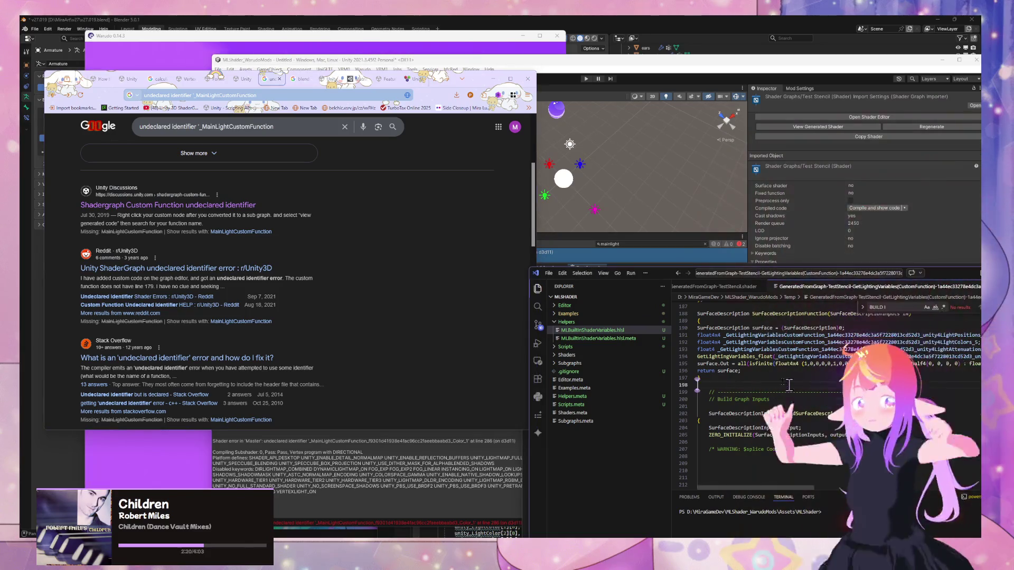
- View the full GeneratedFromGraph-TestStencil.shader tab around its include lines near line 387
click(703, 287)
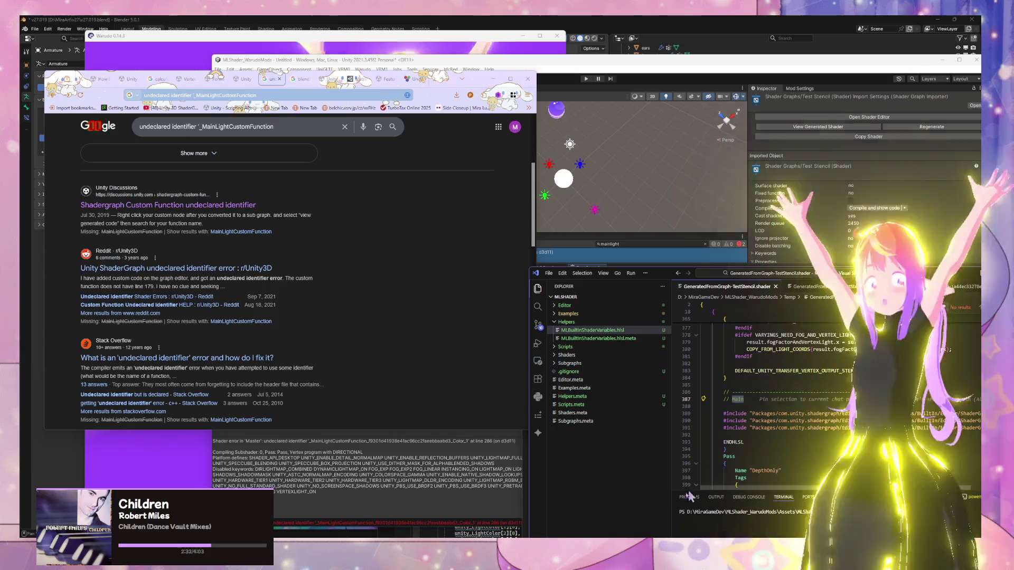
mouse_move(443, 554)
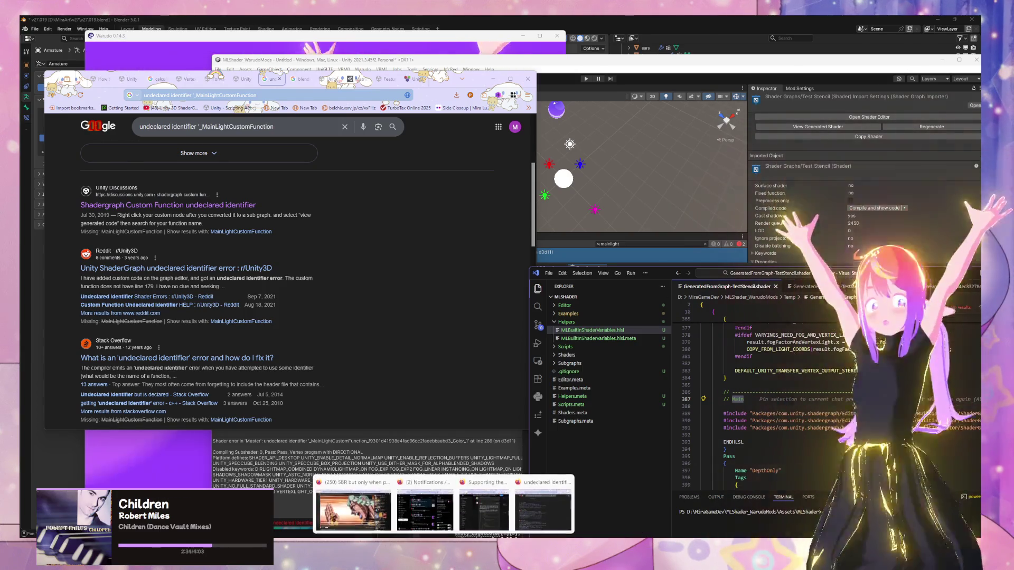
mouse_move(543, 554)
mouse_move(519, 505)
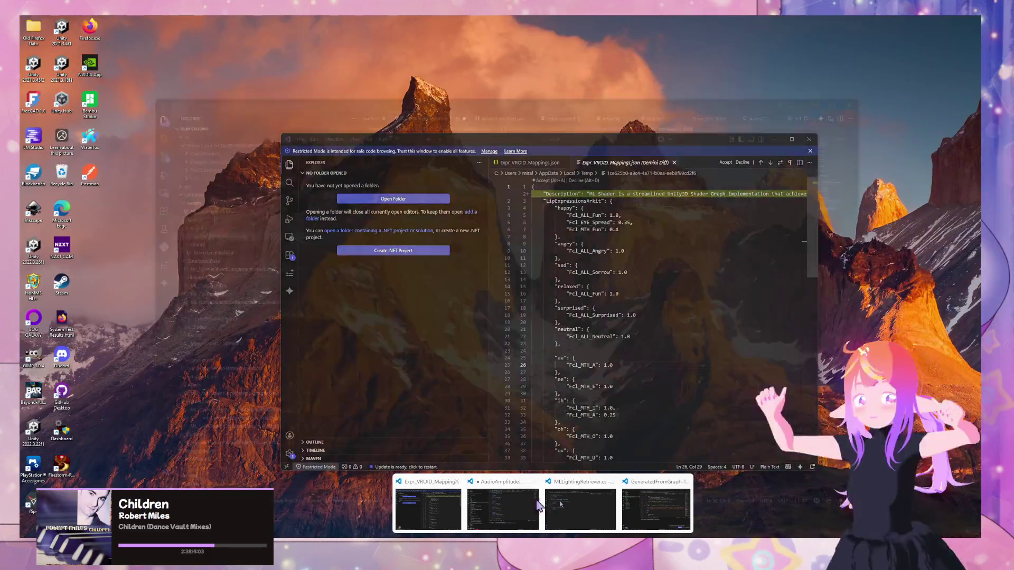
mouse_move(636, 523)
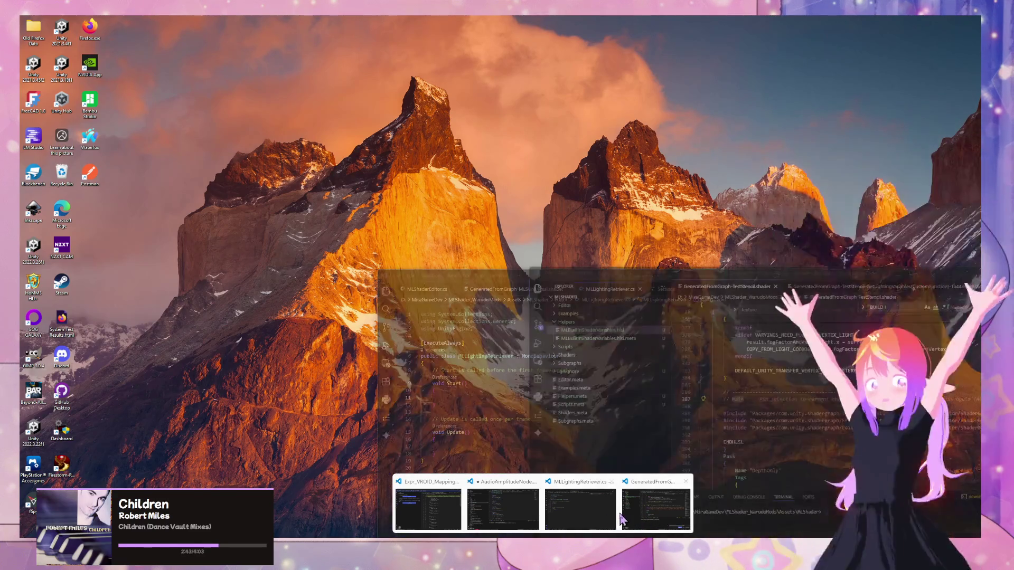
click(655, 514)
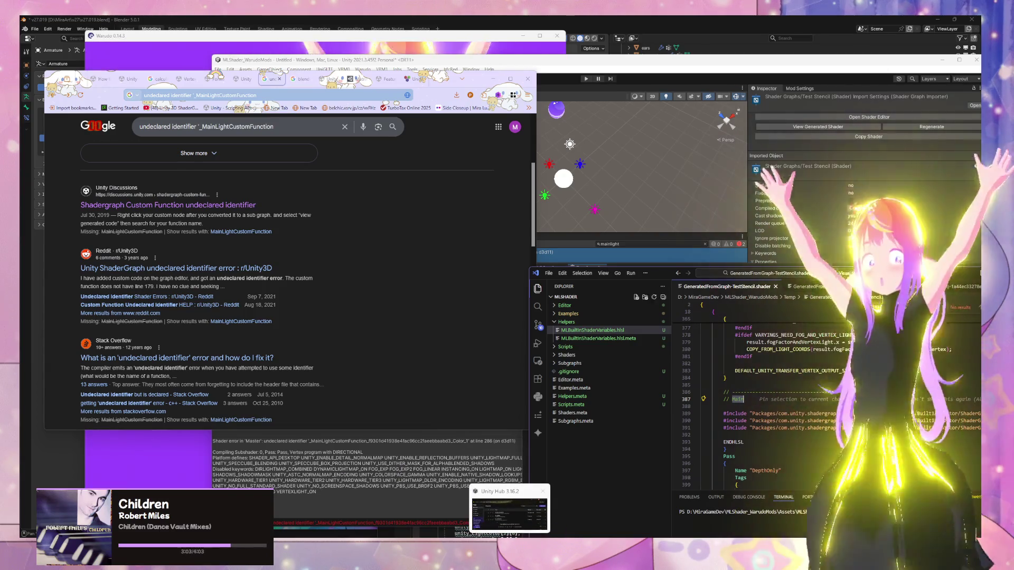
click(510, 508)
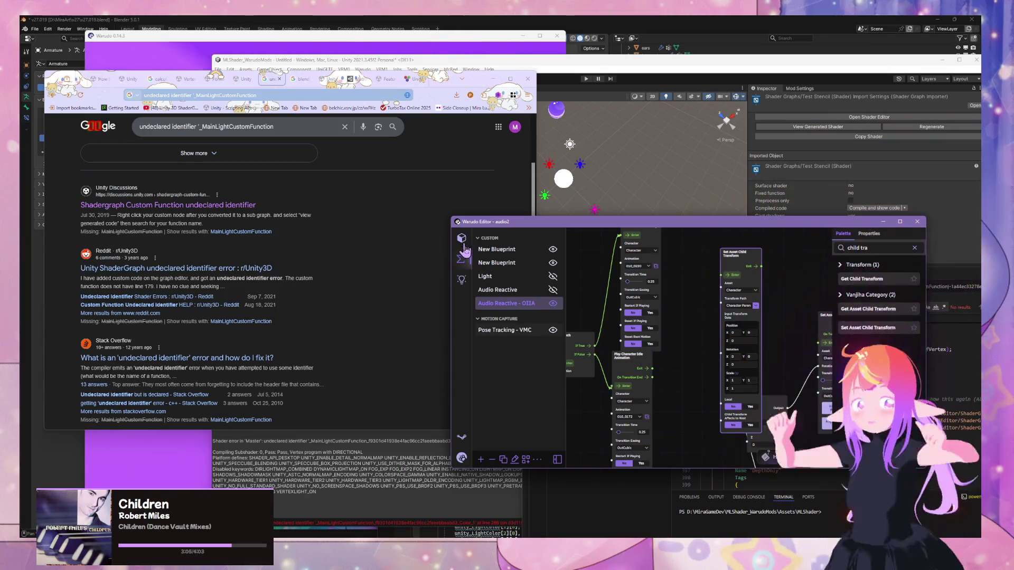
- Select the Character asset in Assets and jump to its still-empty Expressions section
click(463, 240)
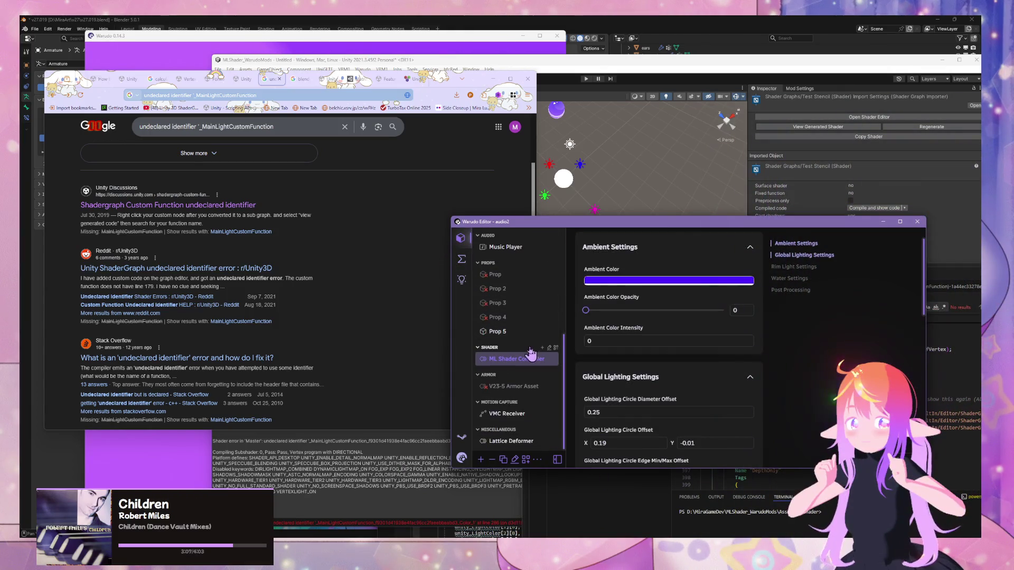
scroll(501, 330, up, 5)
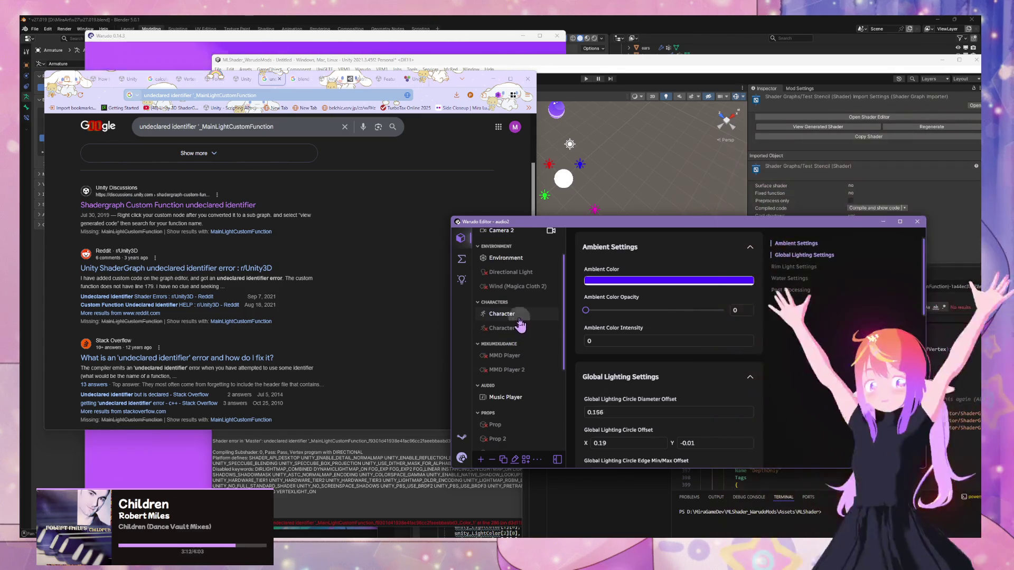
click(520, 324)
click(789, 272)
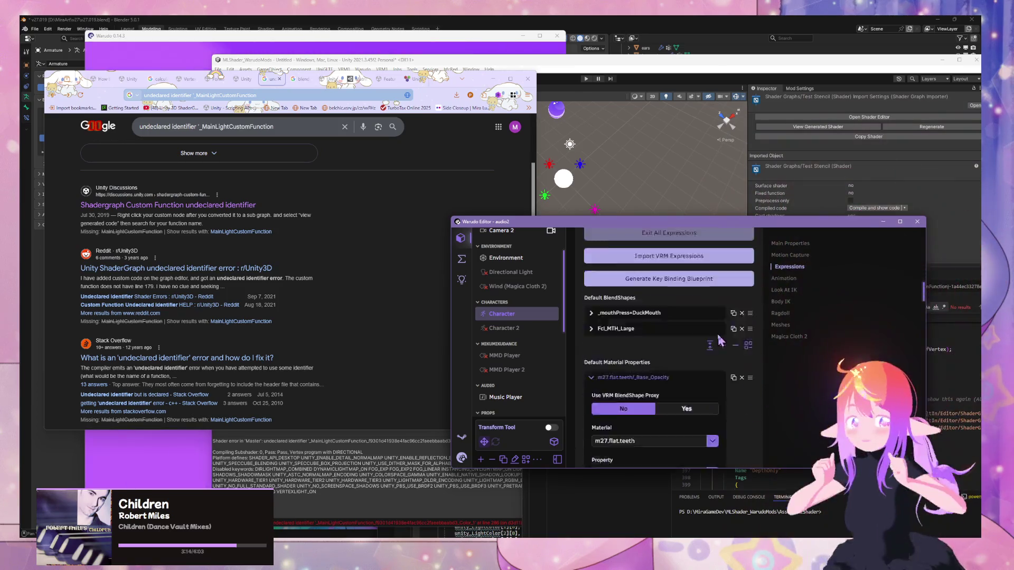
scroll(623, 317, up, 6)
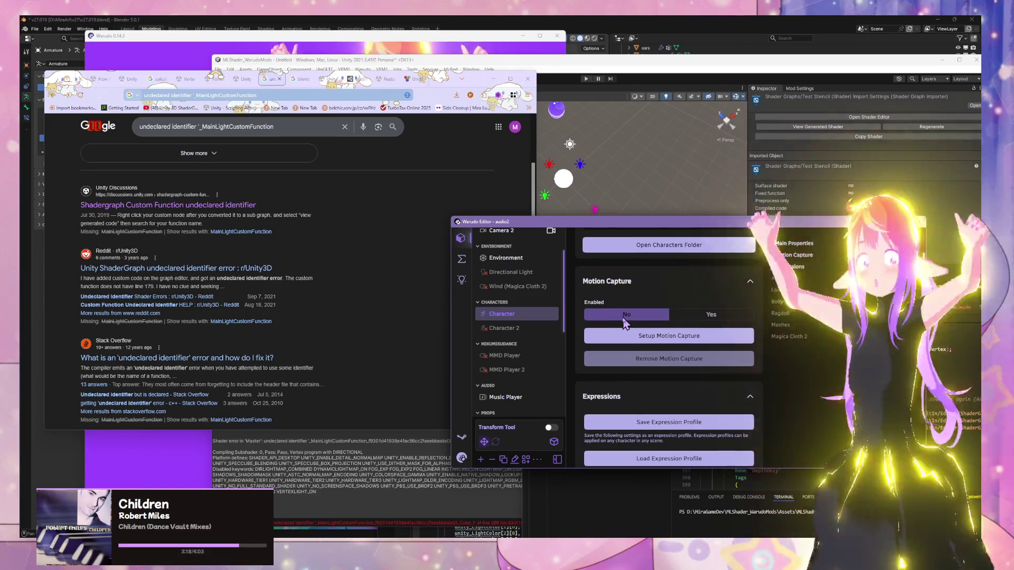
scroll(624, 323, up, 10)
scroll(625, 327, down, 5)
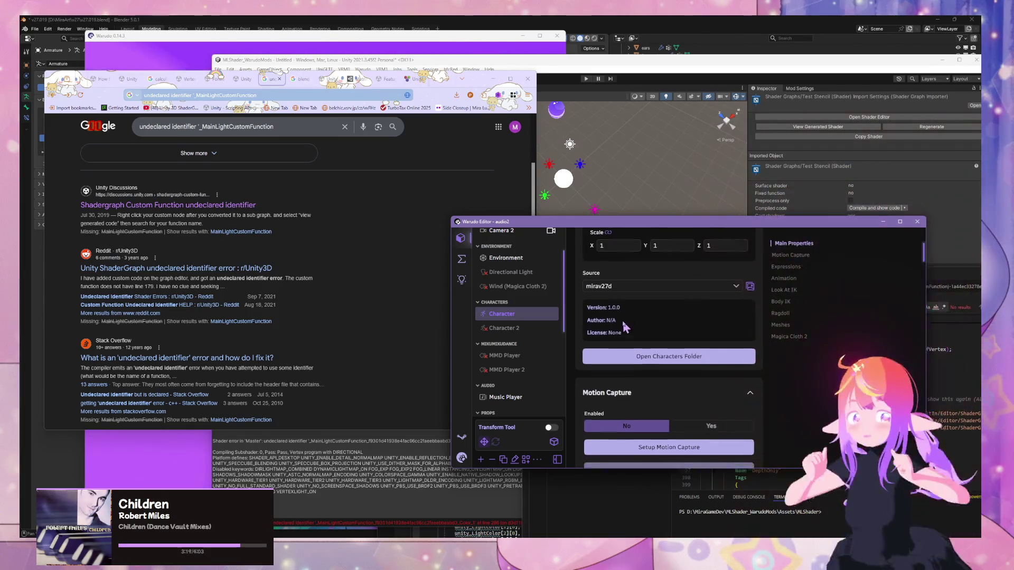
scroll(626, 327, down, 10)
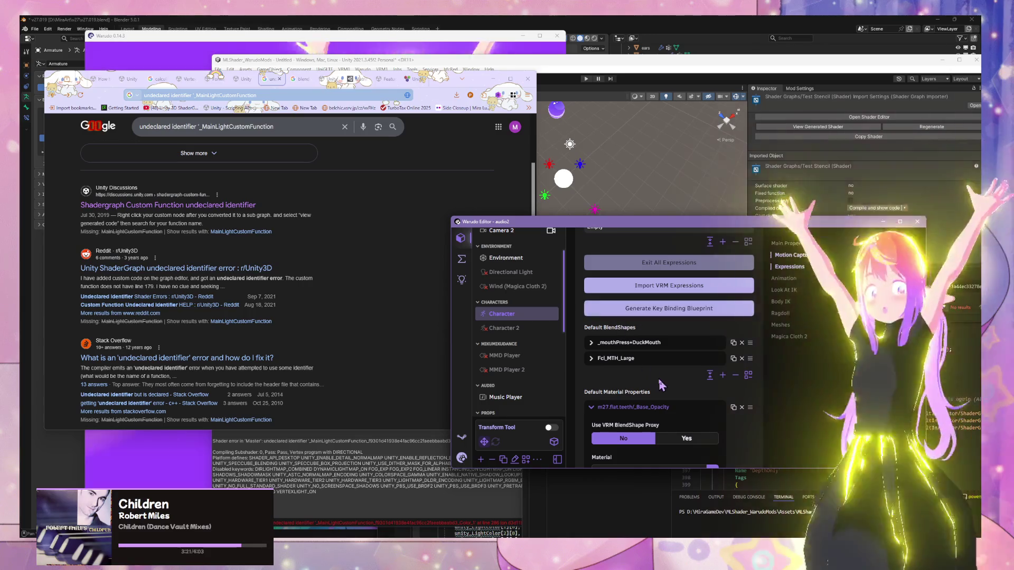
scroll(664, 380, up, 5)
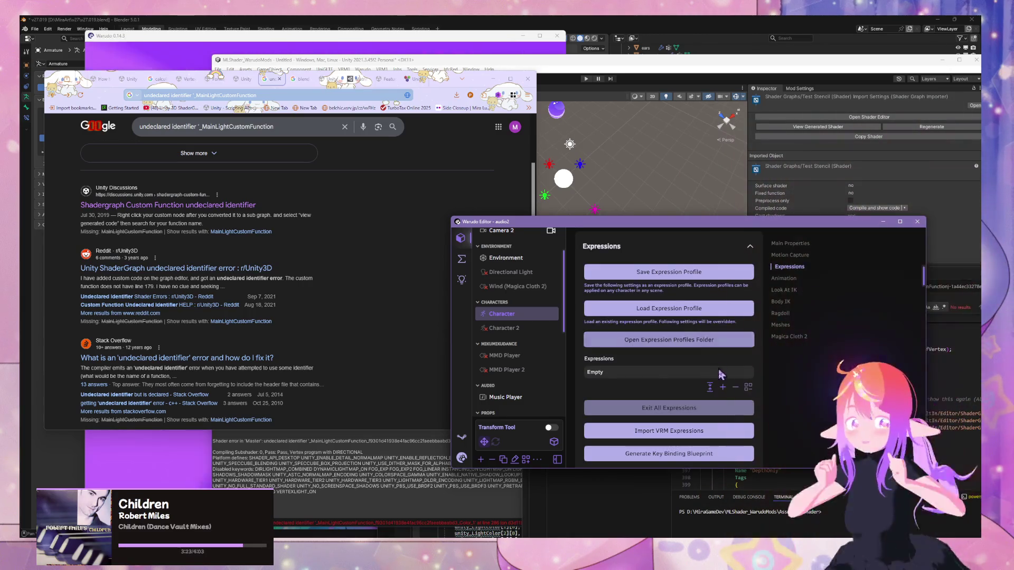
- Add a new character expression named 'Green' and set its layer to 20
click(722, 387)
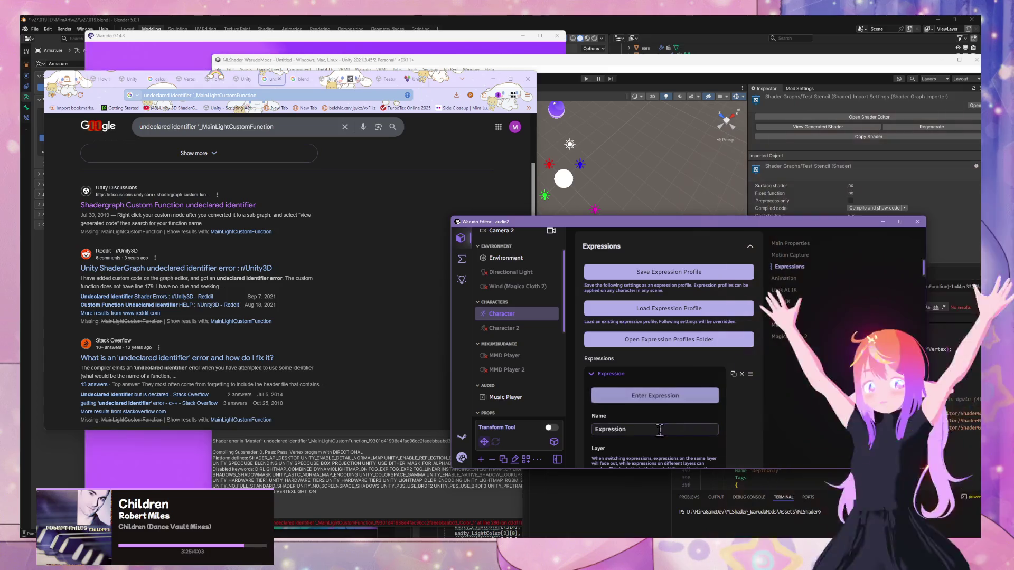
click(659, 429)
key(BackSpace)
key(BackSpace)
key(BackSpace)
text(GR)
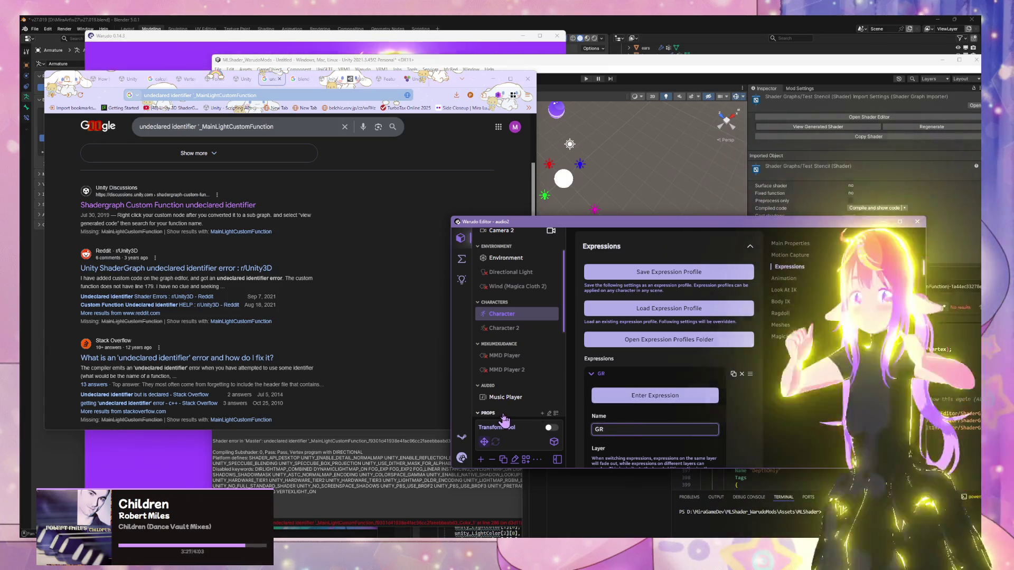
text(reen)
scroll(606, 412, down, 3)
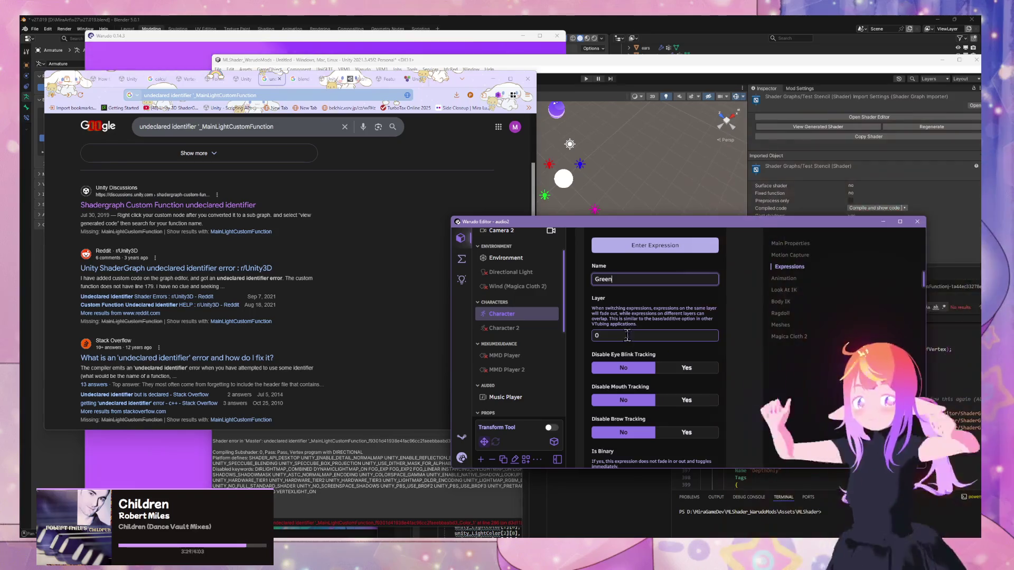
click(612, 334)
text(0)
- Point the first target material property at the m27.skin.face material
scroll(665, 391, down, 2)
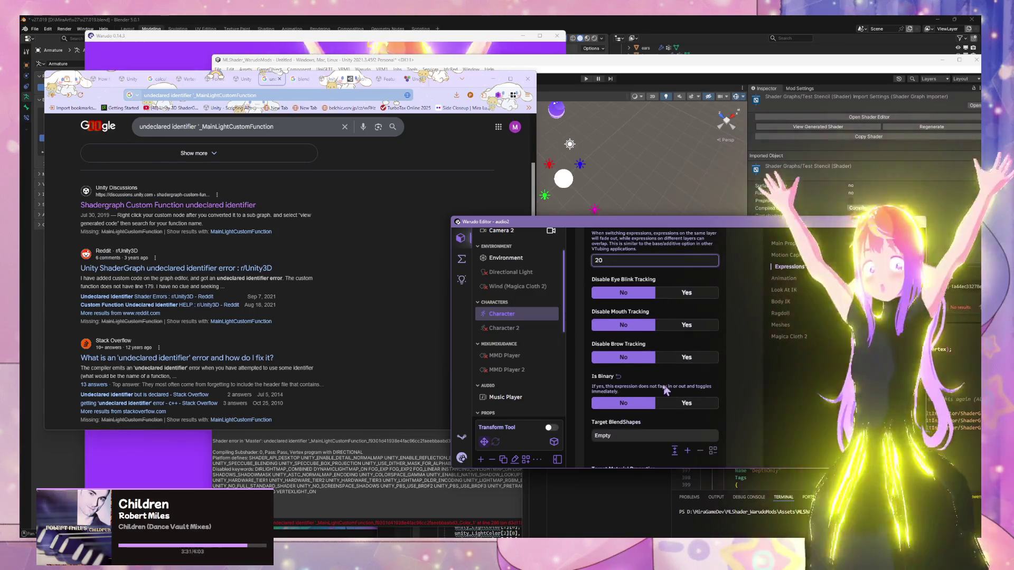
scroll(701, 443, down, 2)
scroll(660, 369, down, 2)
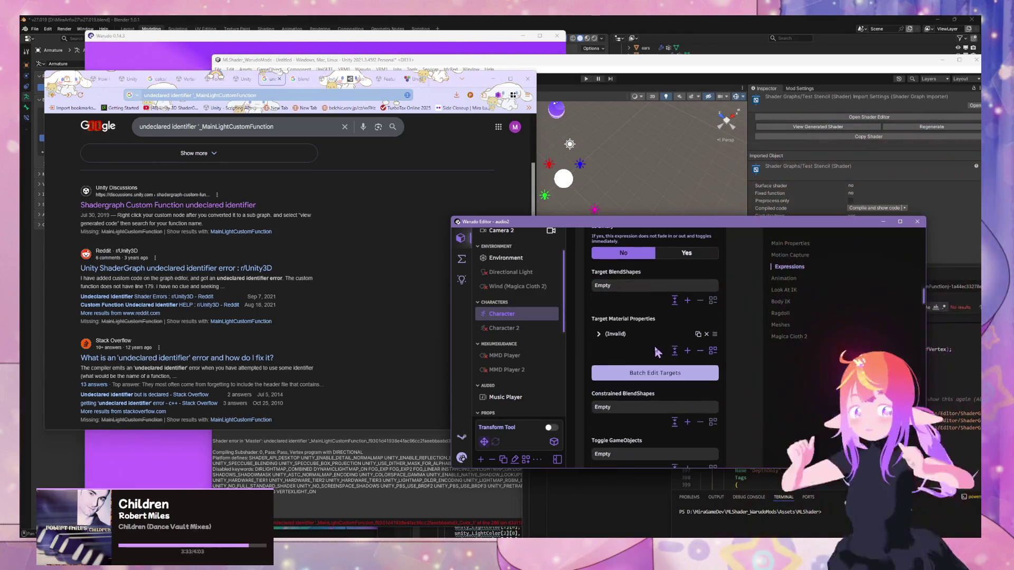
click(628, 340)
click(677, 363)
scroll(651, 306, down, 2)
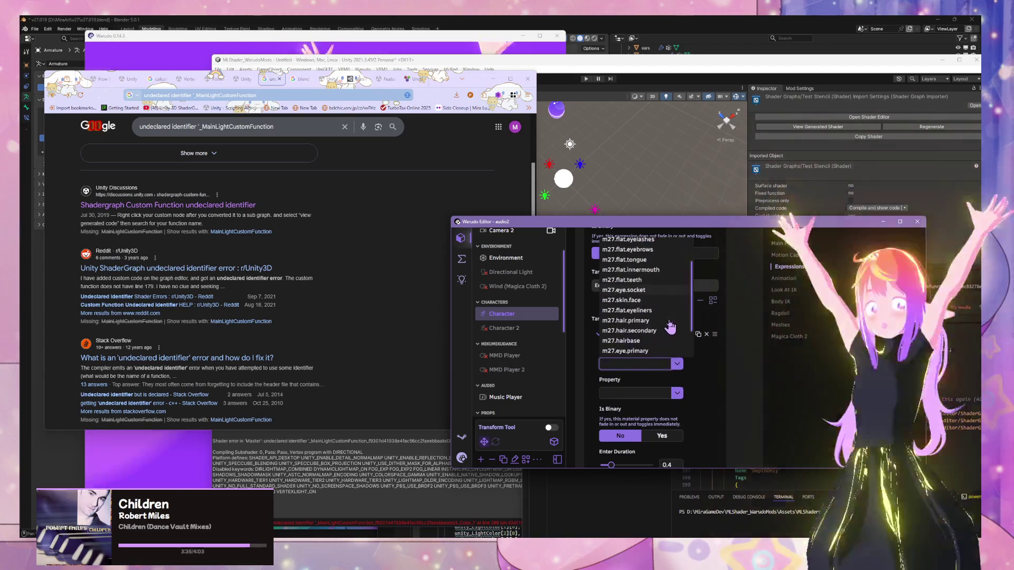
scroll(653, 300, up, 2)
scroll(657, 311, down, 2)
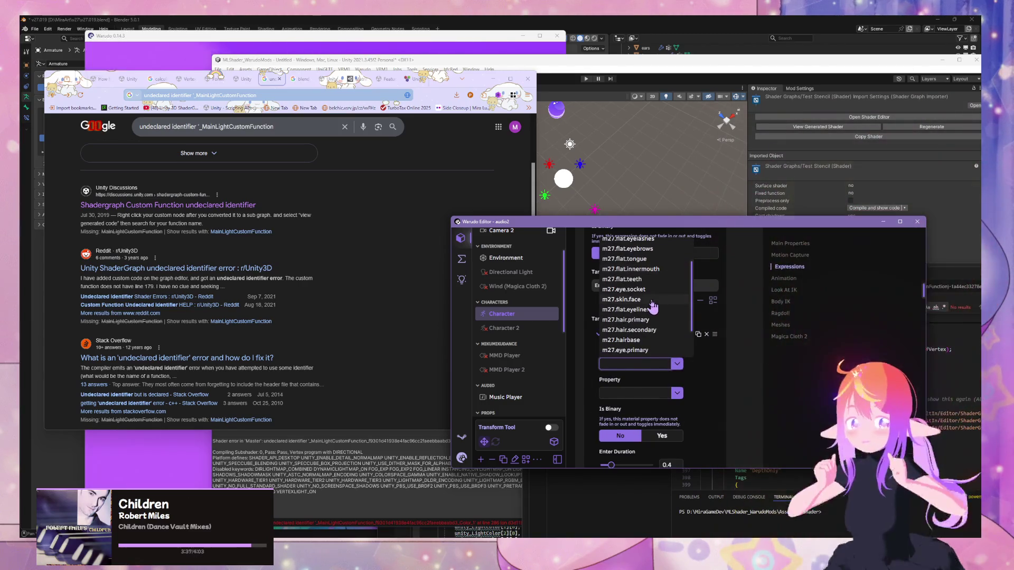
scroll(653, 296, up, 2)
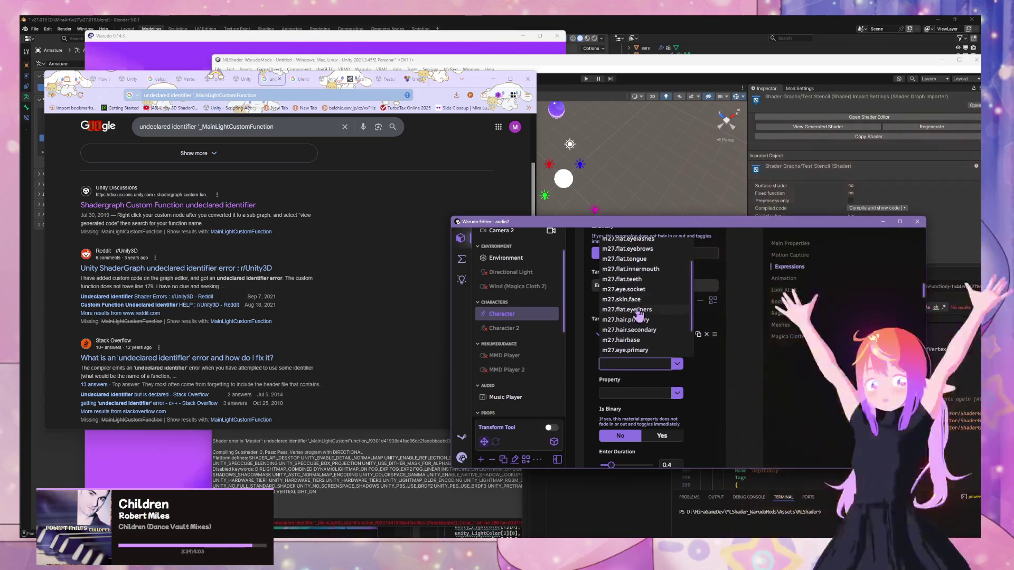
click(625, 337)
- Set that first target's property to _Base_Lit_Color
click(676, 319)
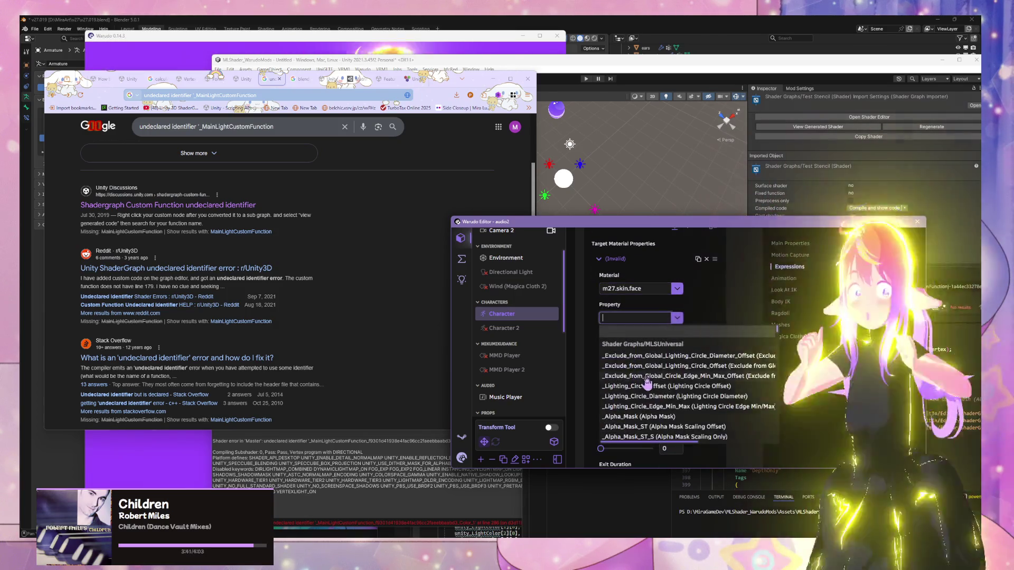
scroll(672, 389, down, 2)
scroll(673, 387, down, 2)
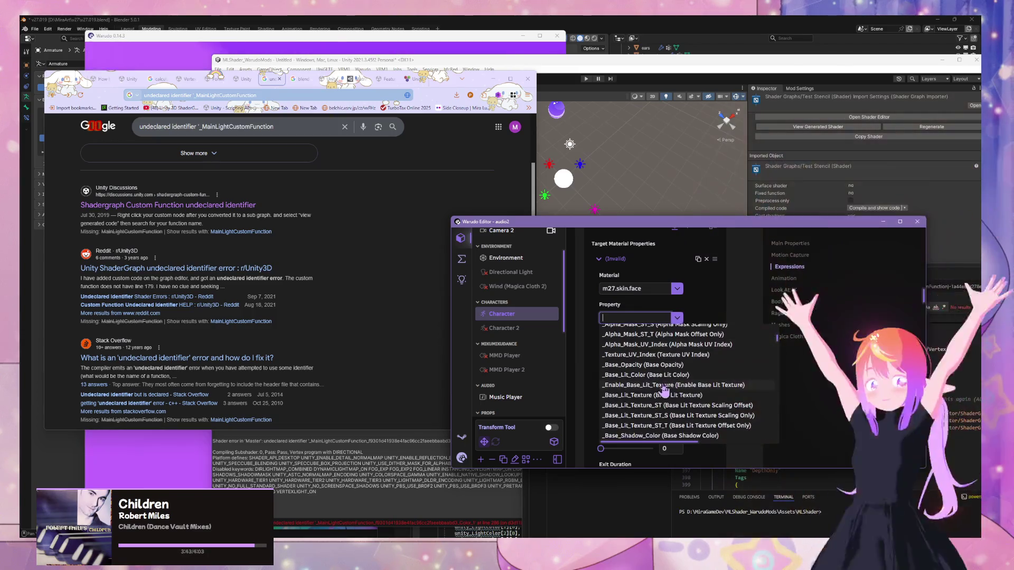
click(669, 388)
click(630, 259)
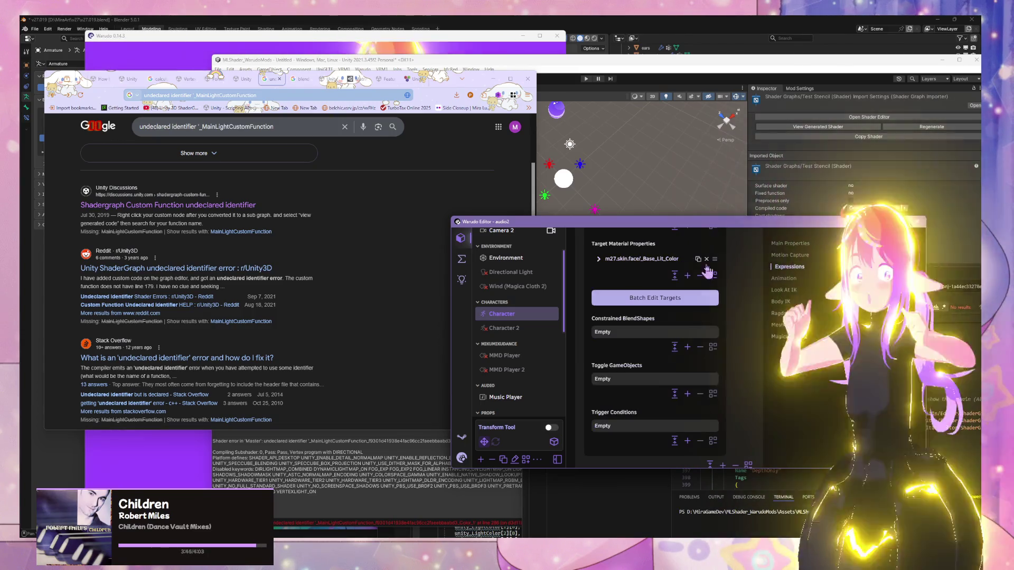
- Add a second target on m27.skin.face with the _Base_Shadow_Color property
click(640, 296)
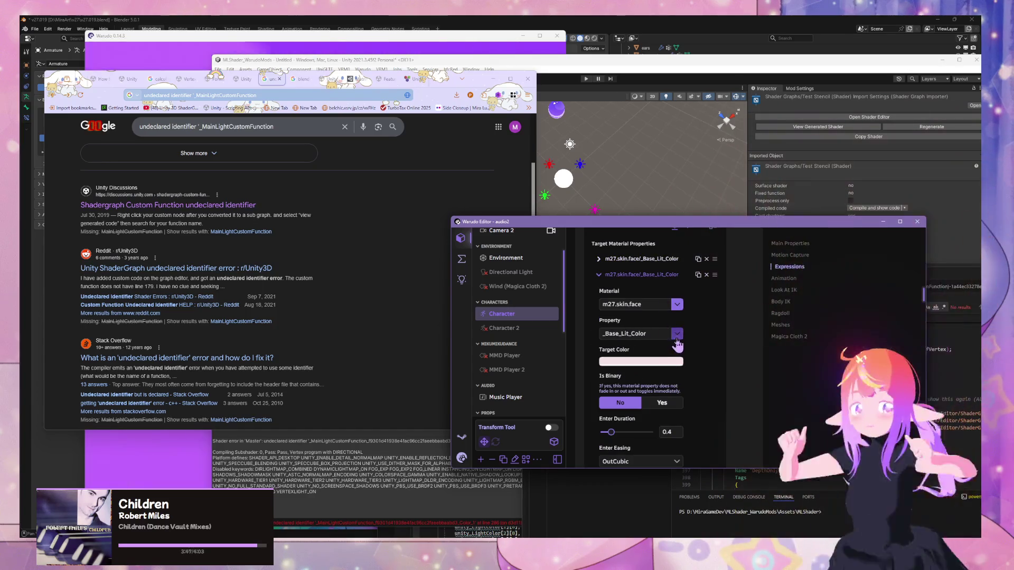
click(676, 337)
scroll(728, 412, down, 2)
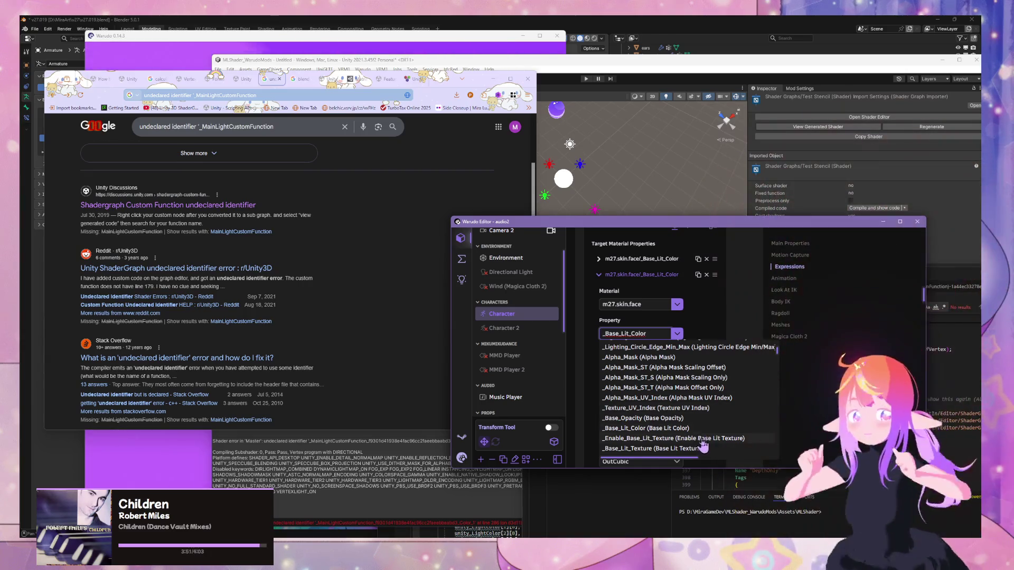
scroll(692, 433, down, 3)
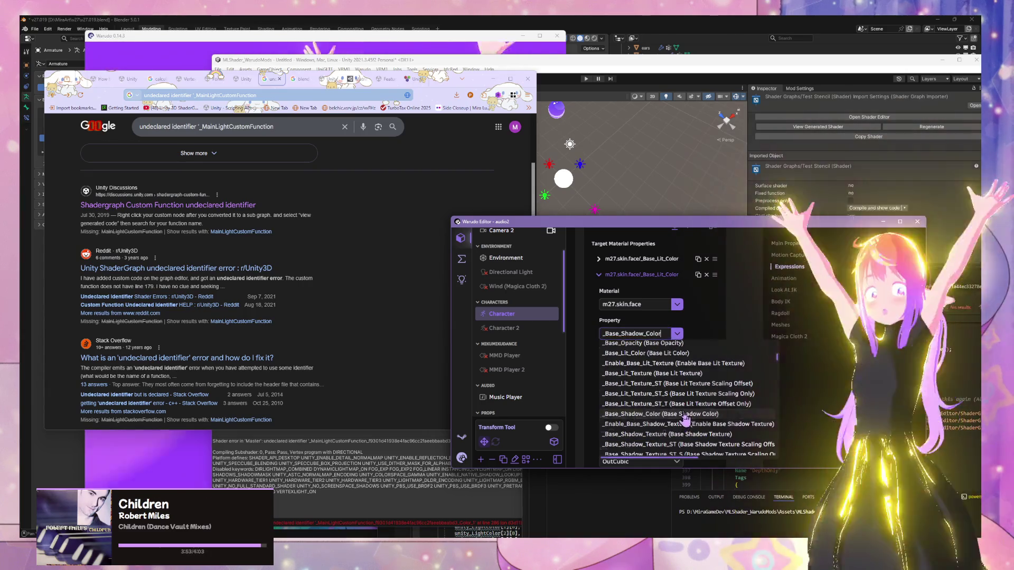
click(683, 415)
click(676, 304)
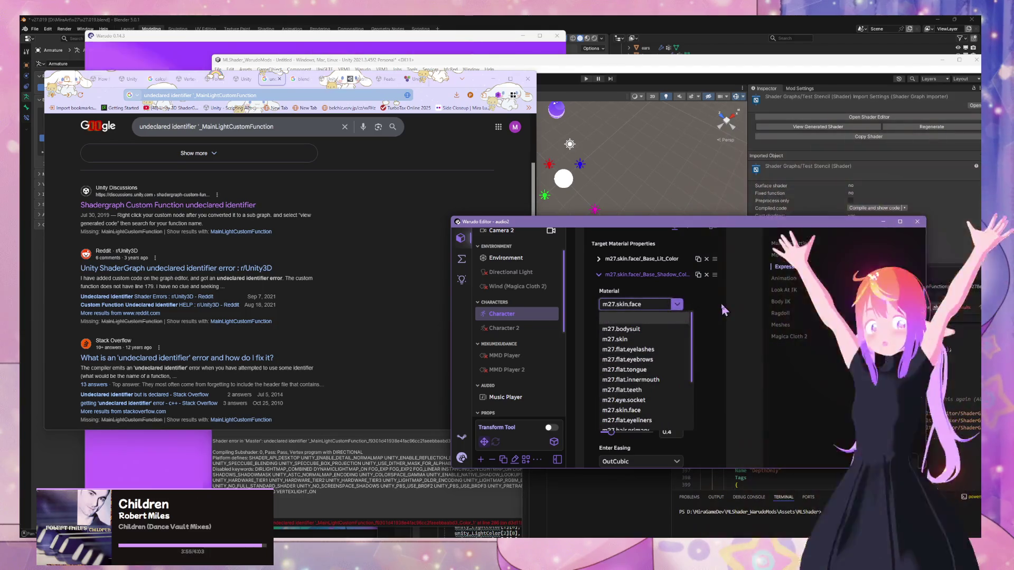
click(724, 310)
click(598, 274)
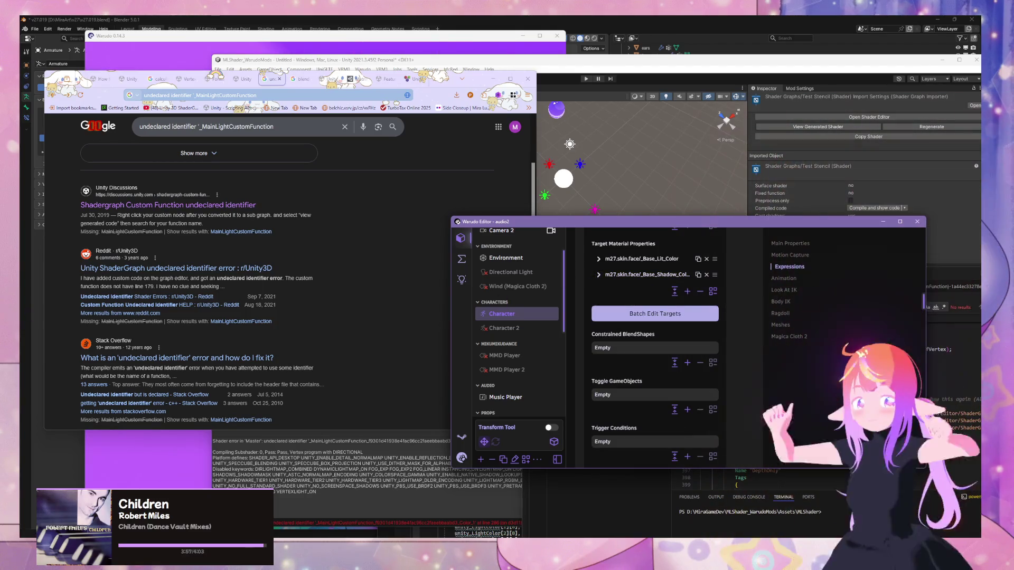
key(alt+Tab)
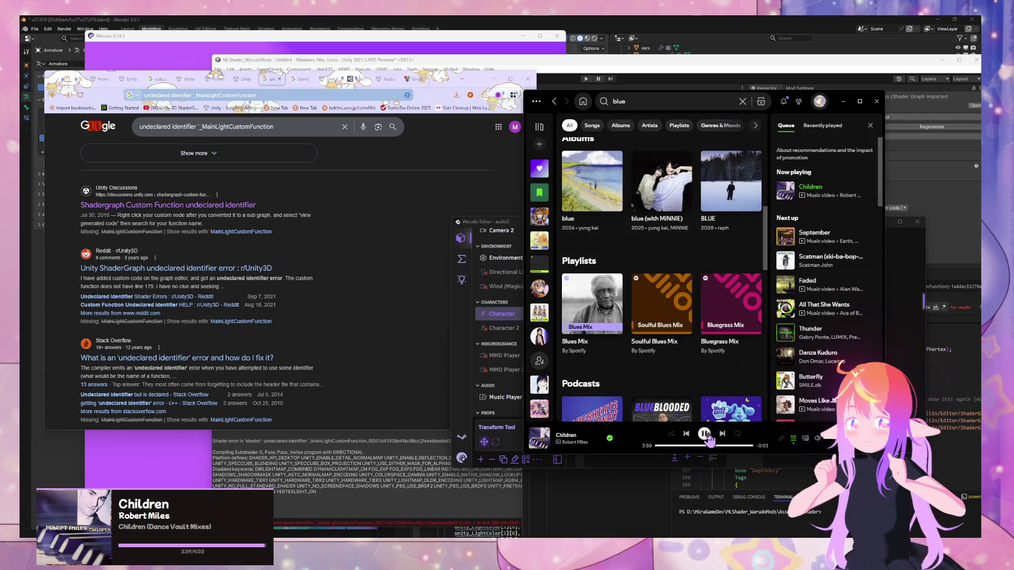
click(565, 487)
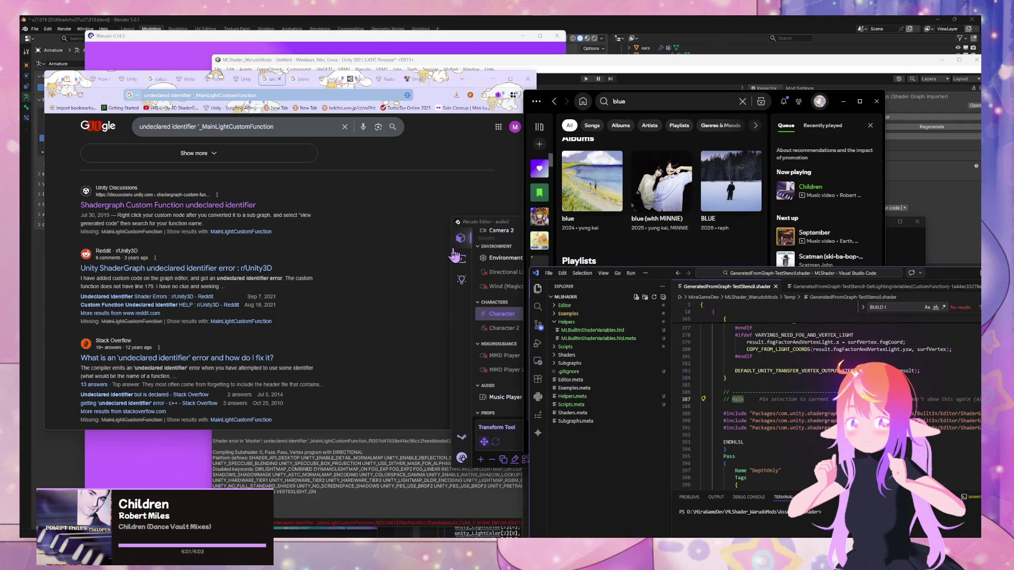
click(451, 312)
scroll(685, 350, up, 3)
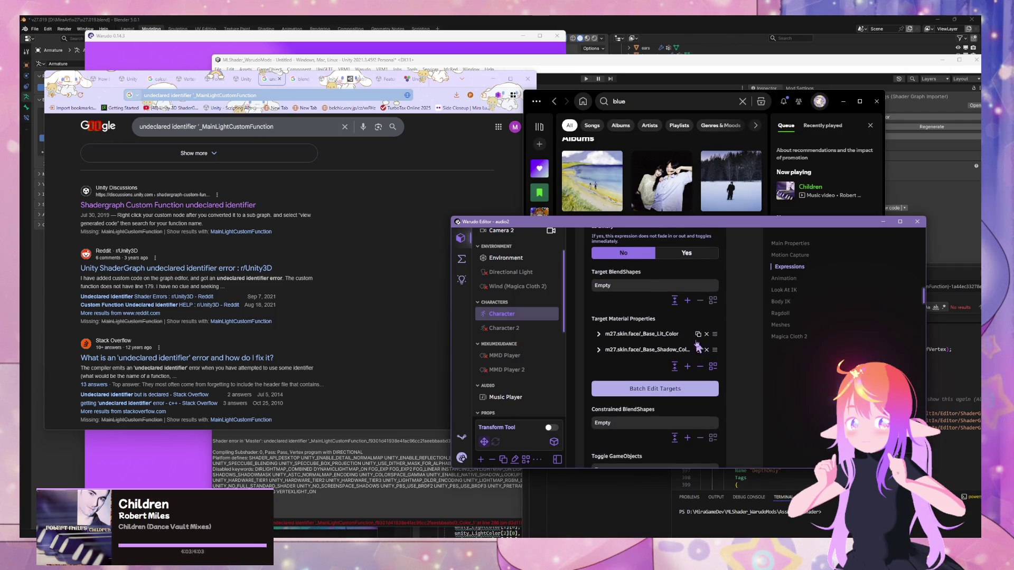
- Set the _Base_Lit_Color target colour to bright green
click(607, 341)
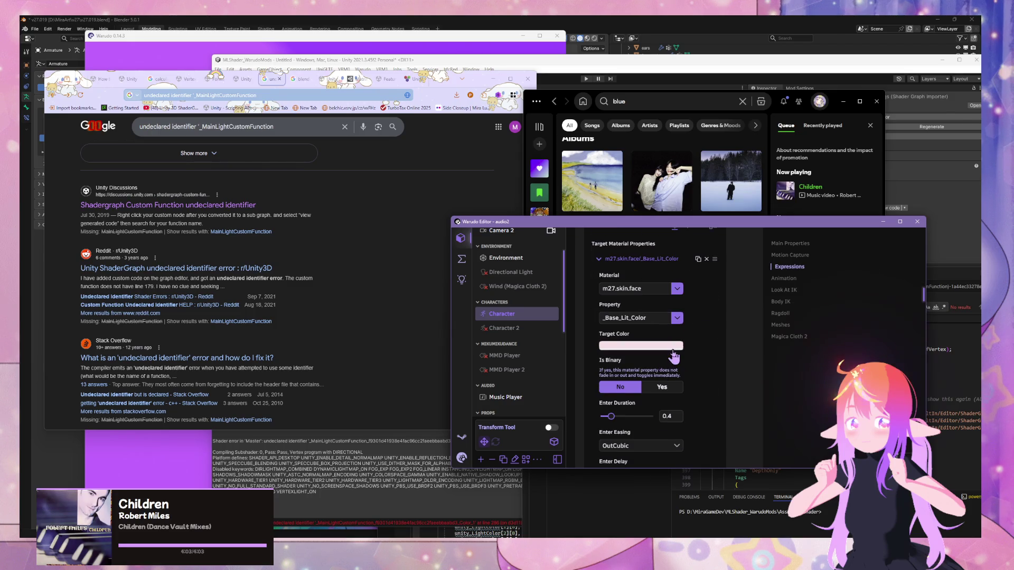
click(664, 364)
drag(704, 244, 705, 305)
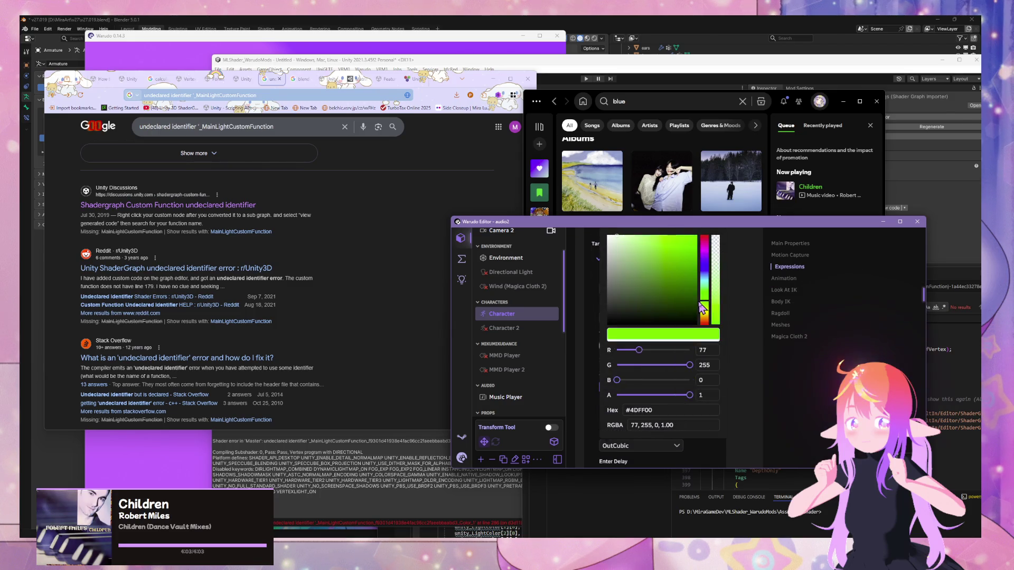
scroll(705, 384, down, 2)
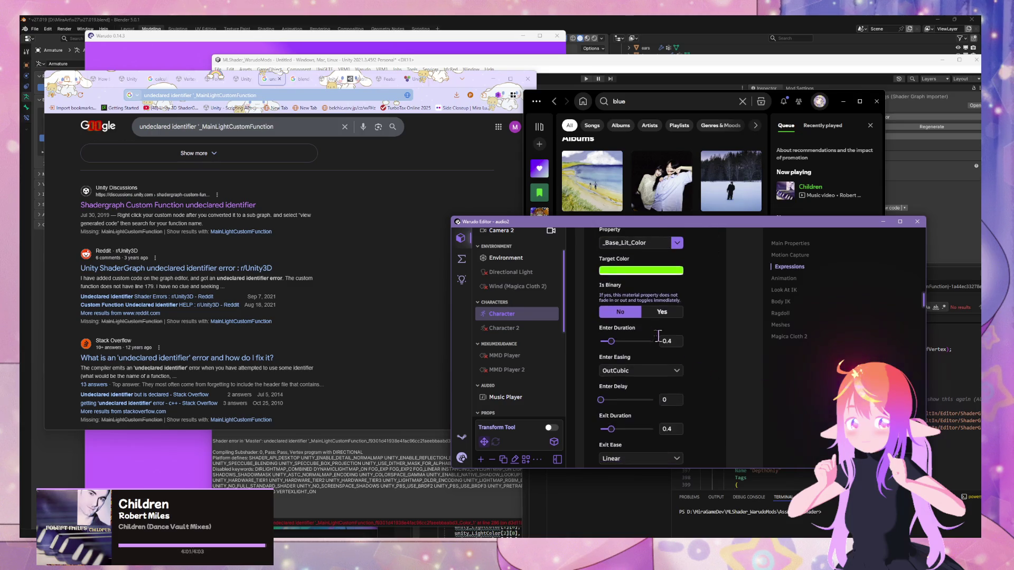
scroll(623, 329, up, 3)
click(641, 296)
- Set the _Base_Shadow_Color target colour to a darker yellow-green
click(641, 312)
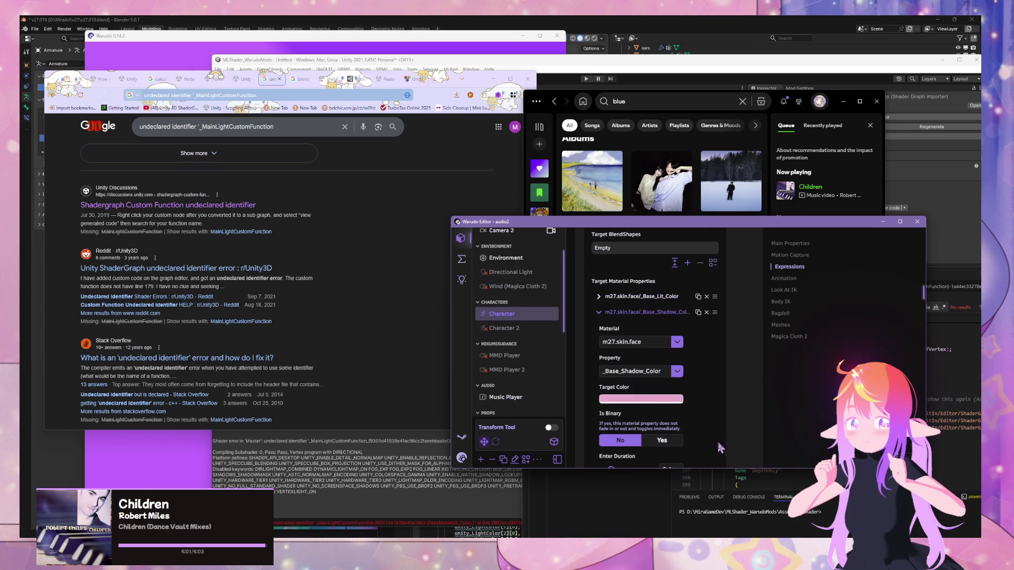
click(671, 402)
drag(704, 267, 709, 308)
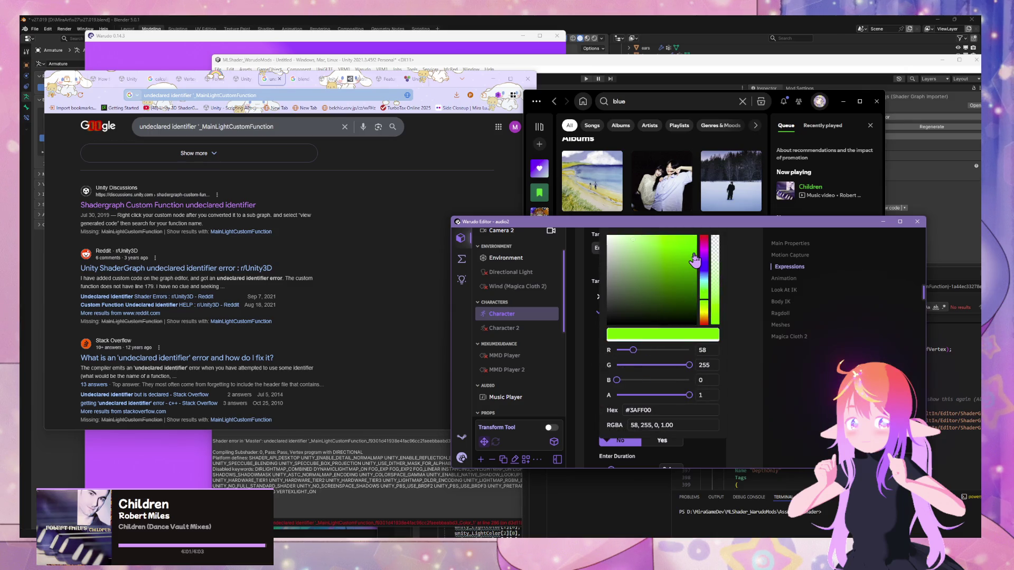
mouse_move(694, 259)
mouse_down()
mouse_move(702, 279)
mouse_move(703, 264)
mouse_up()
click(649, 388)
click(767, 378)
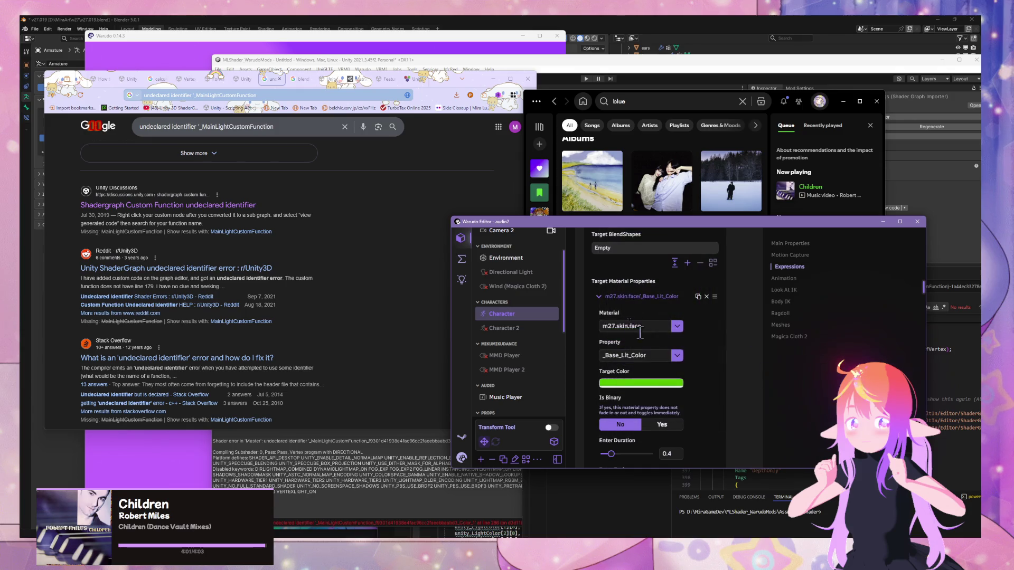
- Darken the _Base_Lit_Color target's green further and duplicate that target
click(642, 300)
click(664, 401)
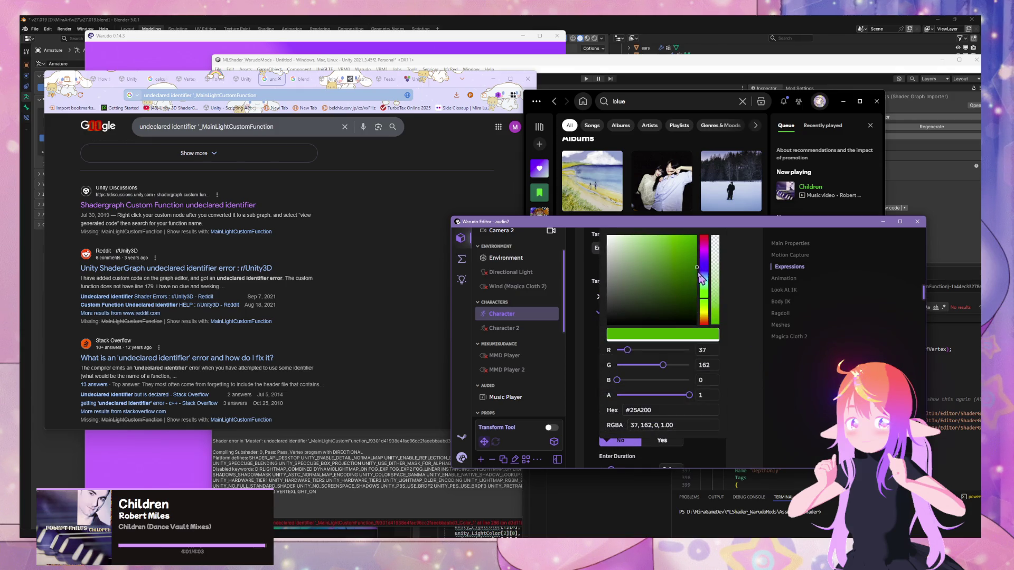
click(697, 277)
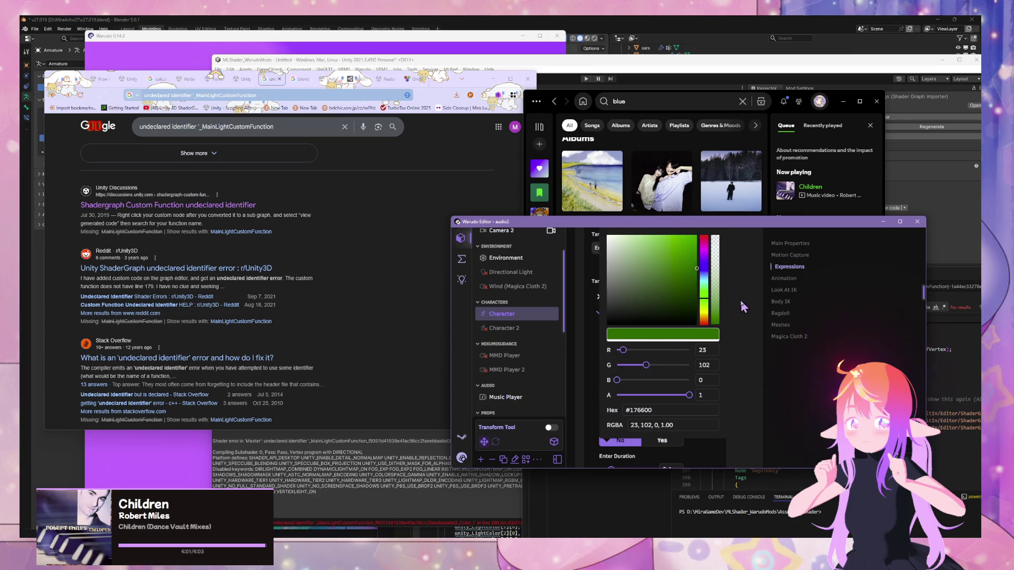
click(743, 306)
click(628, 312)
click(697, 296)
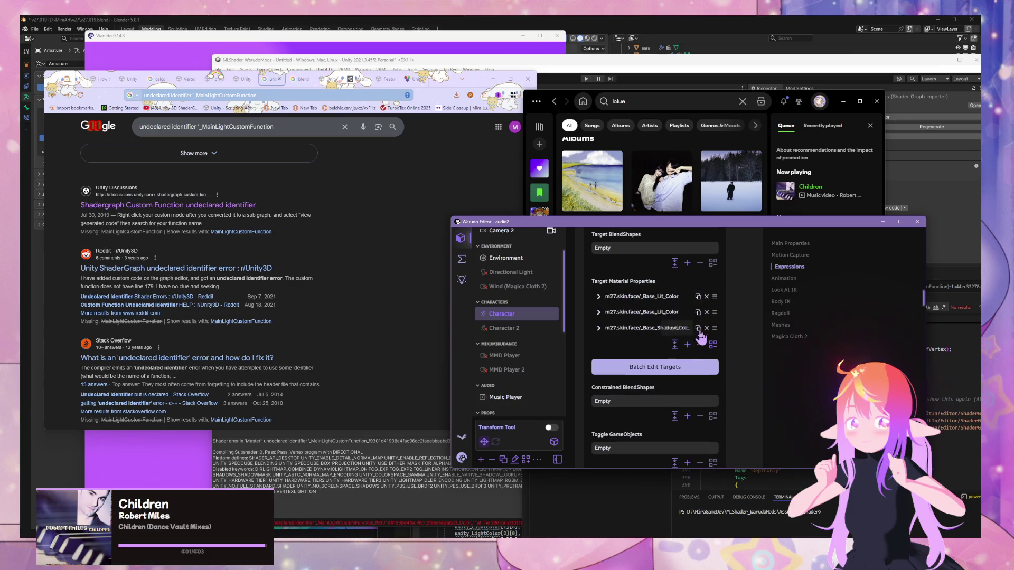
- Duplicate the shadow target and switch the duplicated _Base_Lit_Color target to m27.skin
click(698, 328)
click(670, 315)
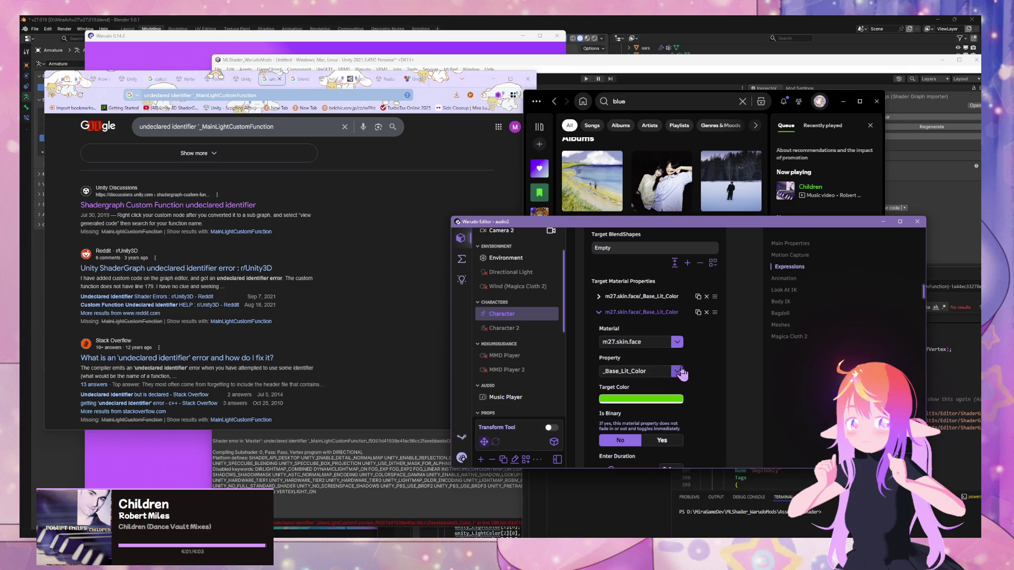
click(677, 344)
click(617, 256)
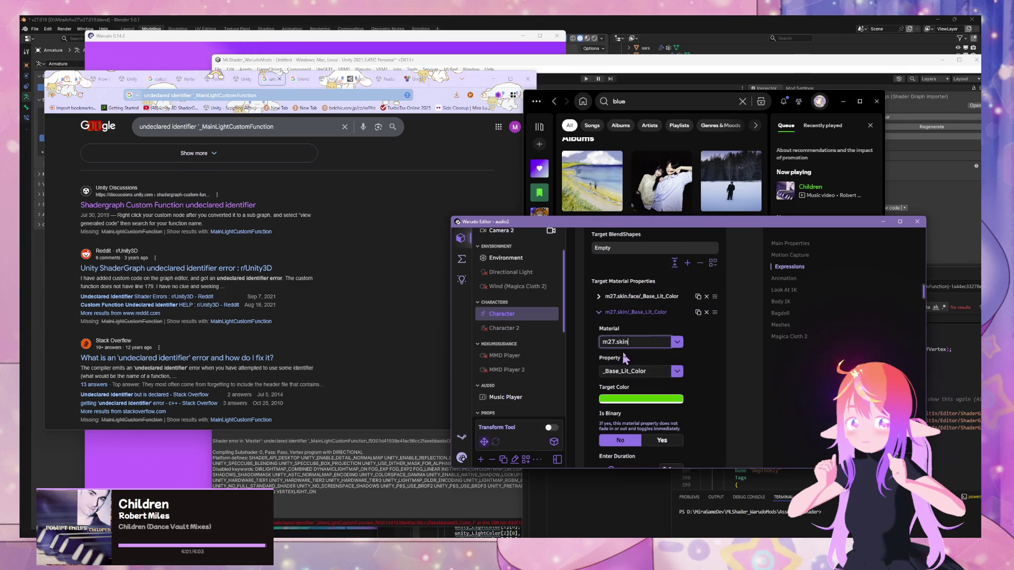
click(640, 315)
- Switch the duplicated _Base_Shadow_Color target to m27.skin and enter the Green expression
click(675, 347)
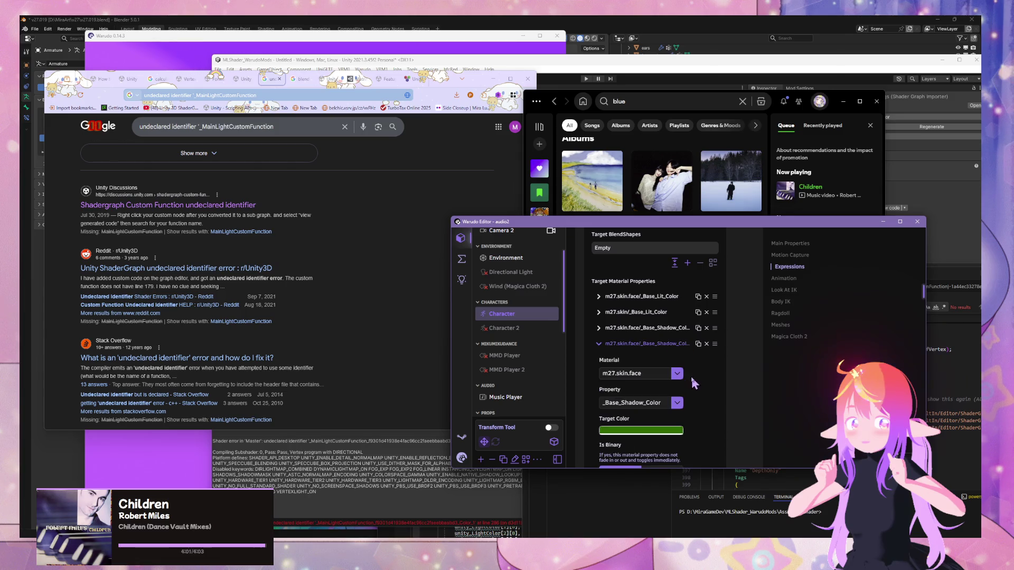
scroll(676, 348, down, 1)
click(678, 337)
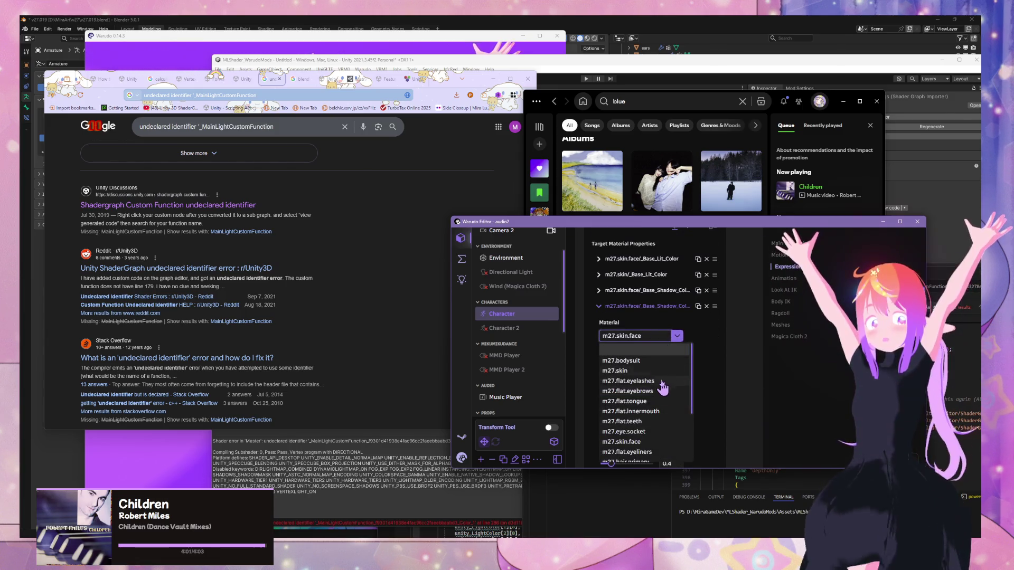
key(BackSpace)
key(BackSpace)
key(BackSpace)
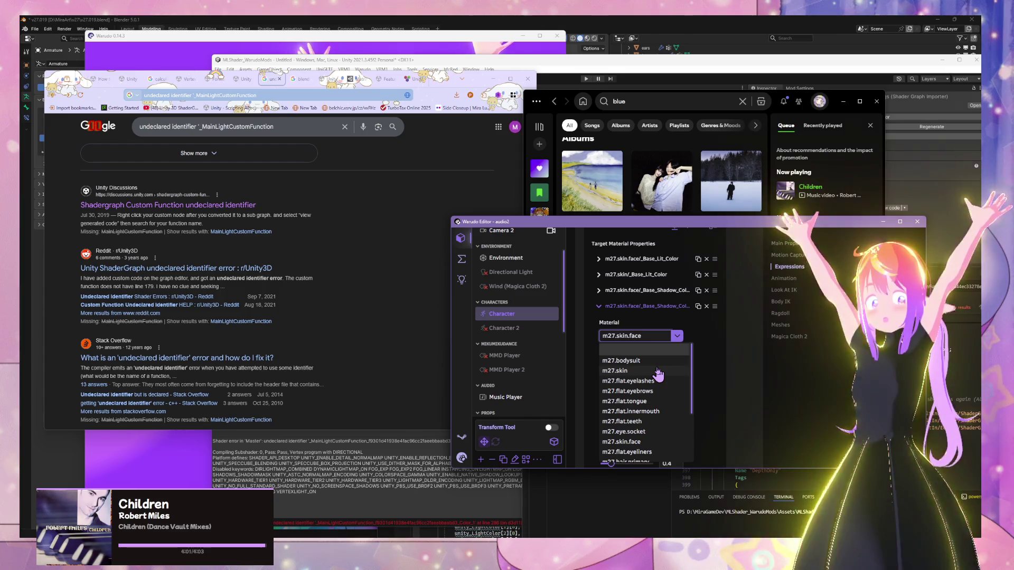
click(657, 371)
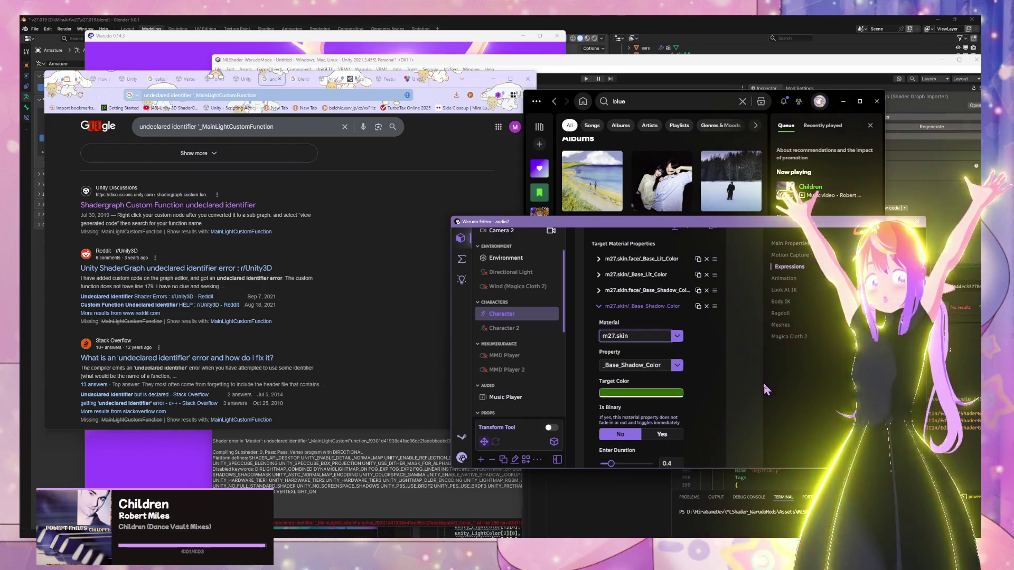
scroll(603, 263, up, 10)
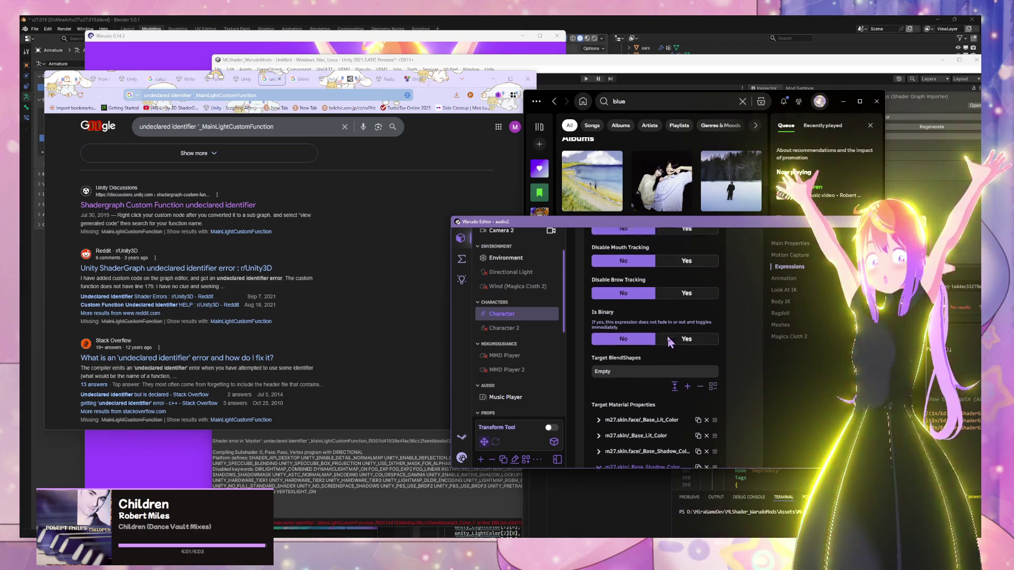
click(654, 247)
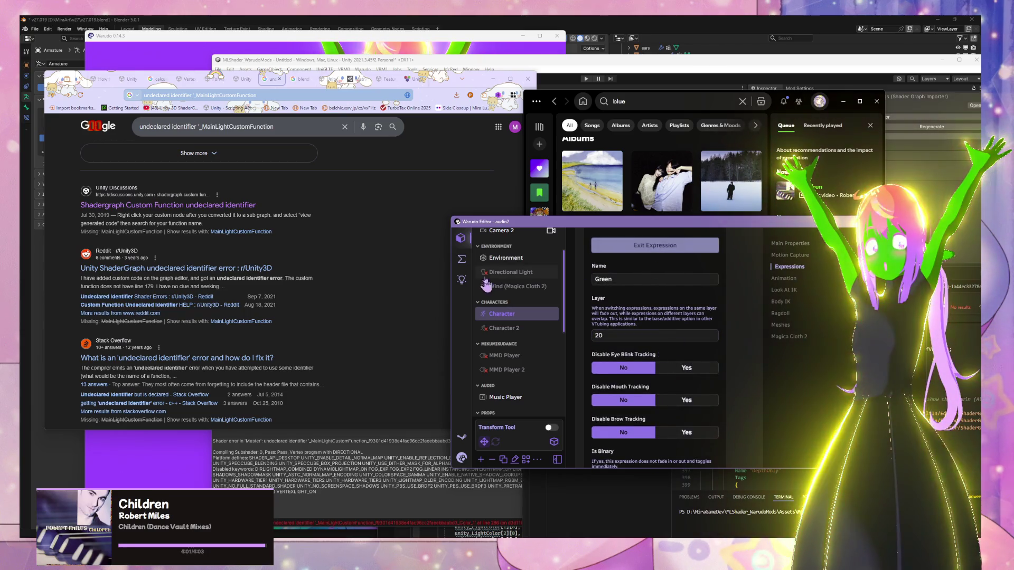
click(592, 100)
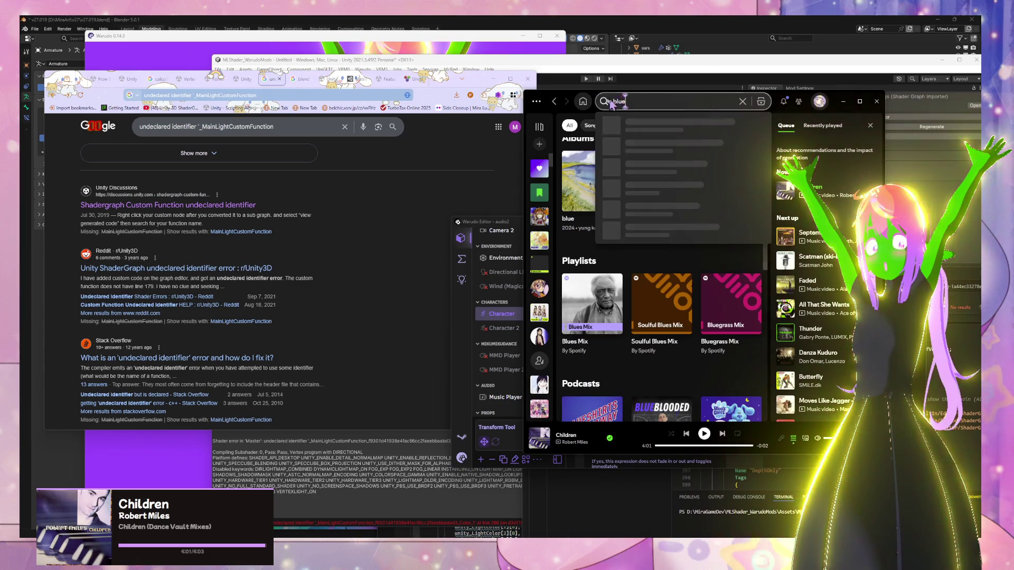
- Search Spotify for 'somebody once told' and play Smash Mouth's All Star
text(some body)
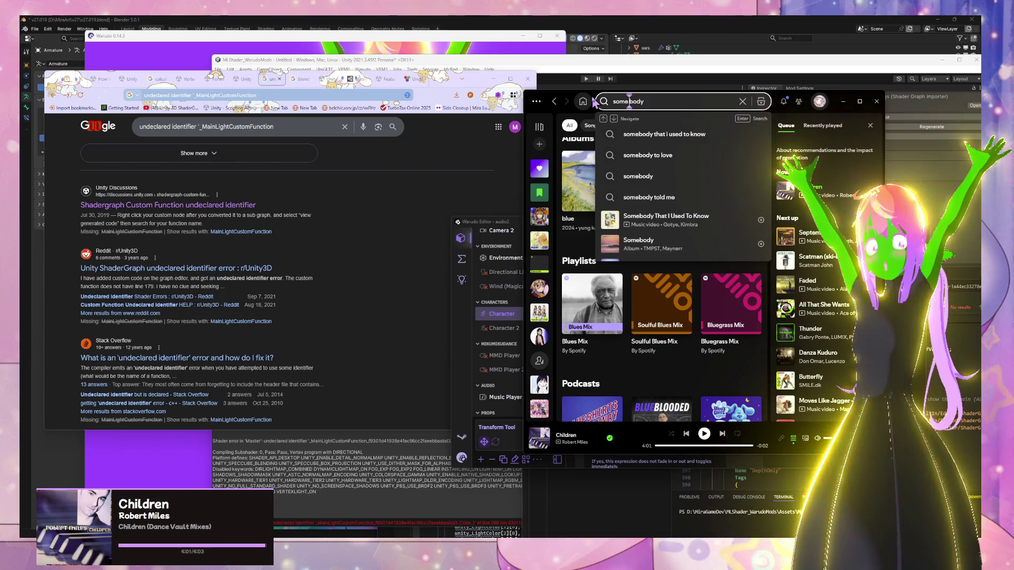
key(Left)
key(Left)
key(Left)
key(BackSpace)
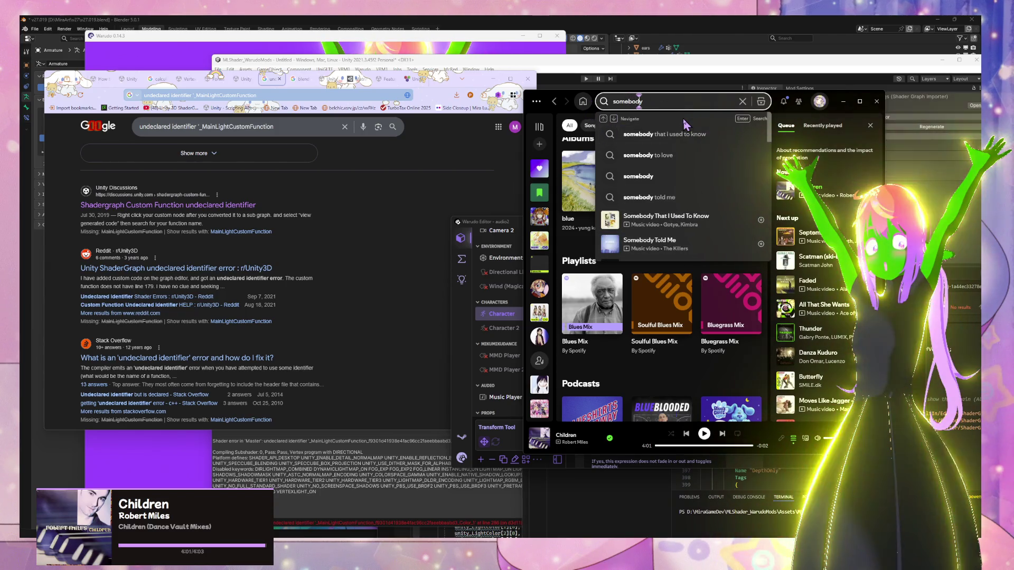
text(once t)
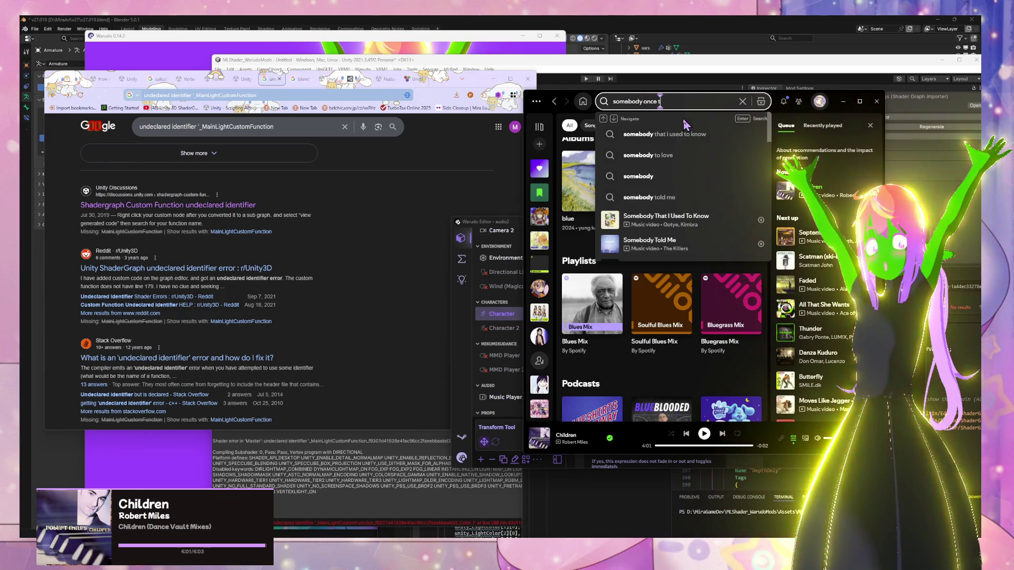
text(old me)
click(634, 220)
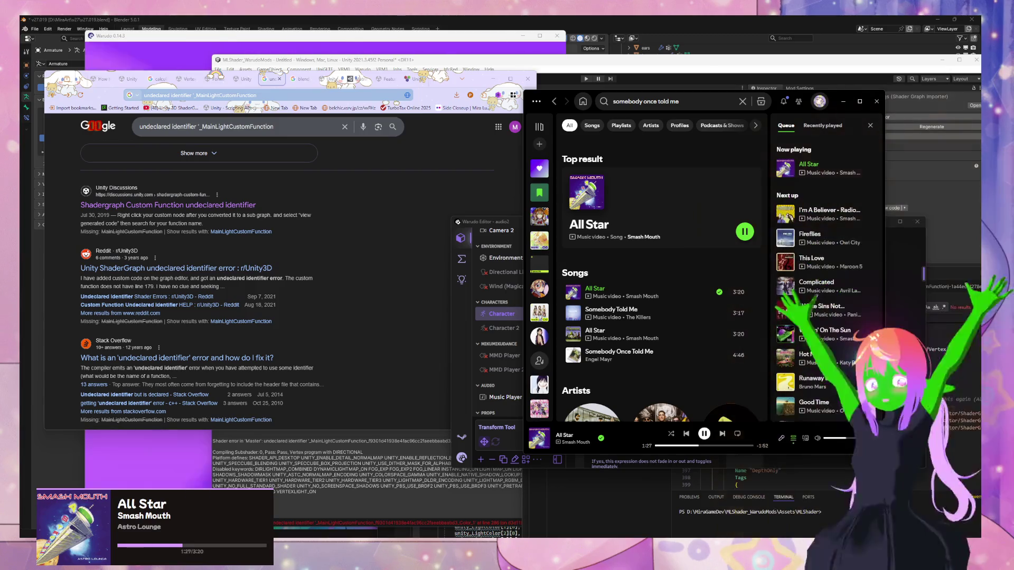
- Select the magenta point light R Light (1), nudge it, and pan the Scene view toward the lights
click(452, 71)
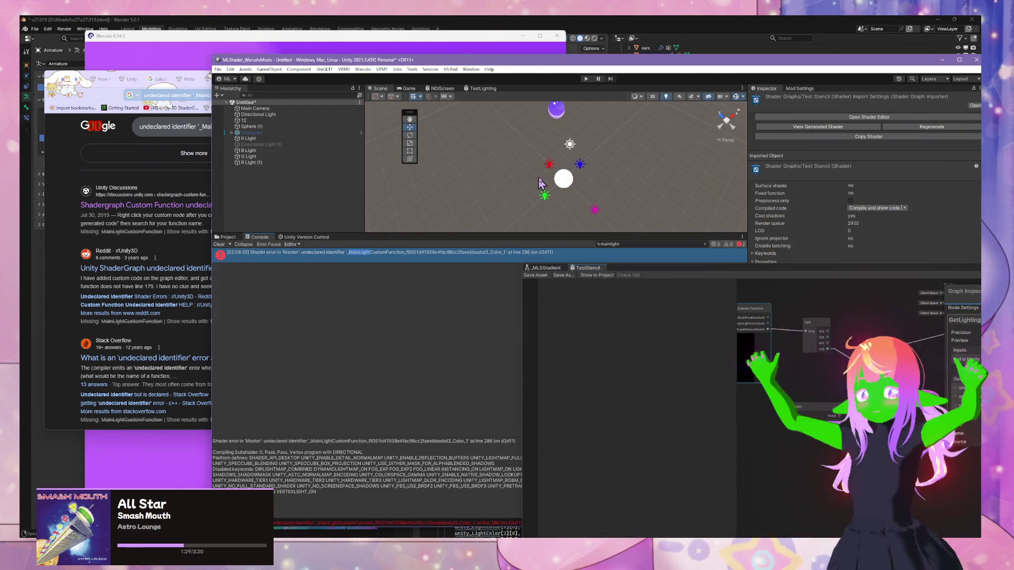
click(594, 210)
mouse_move(592, 208)
mouse_down()
mouse_move(562, 185)
mouse_move(572, 213)
mouse_up()
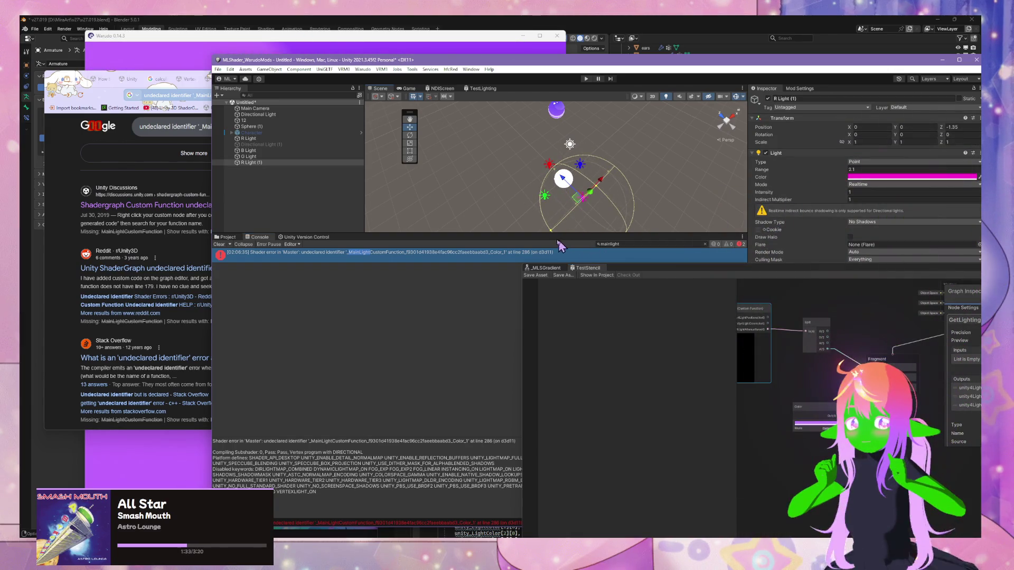
drag(641, 186, 573, 146)
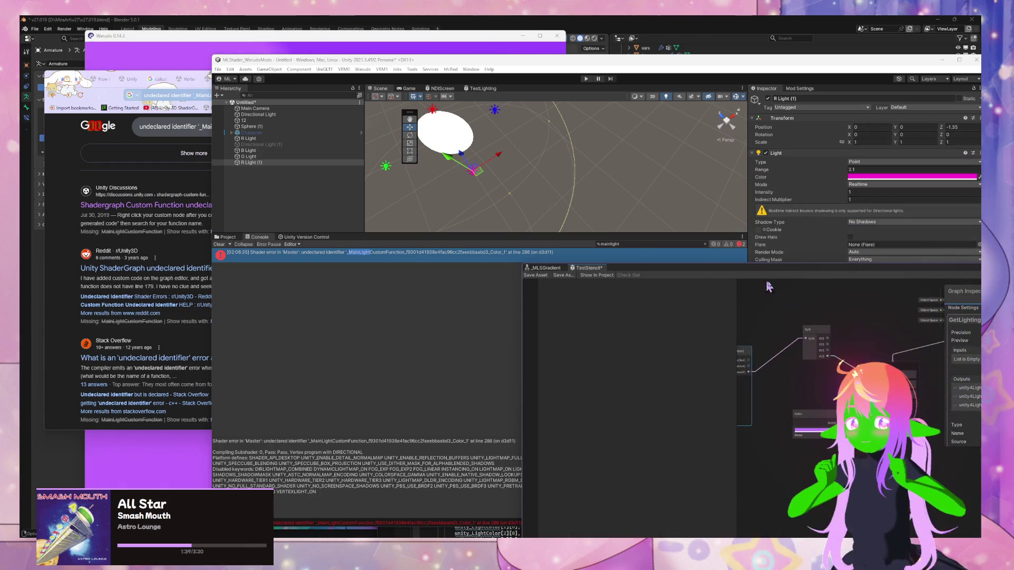
- Rearrange the TestStencil shader graph to show the custom function node, then reopen the lighting variables docs
drag(765, 287, 850, 306)
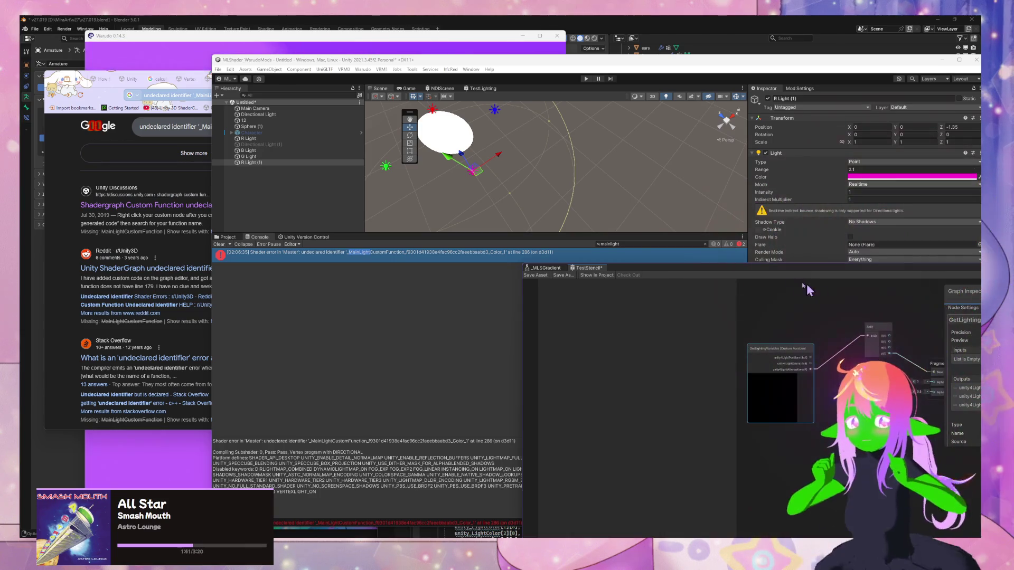
drag(763, 277, 657, 254)
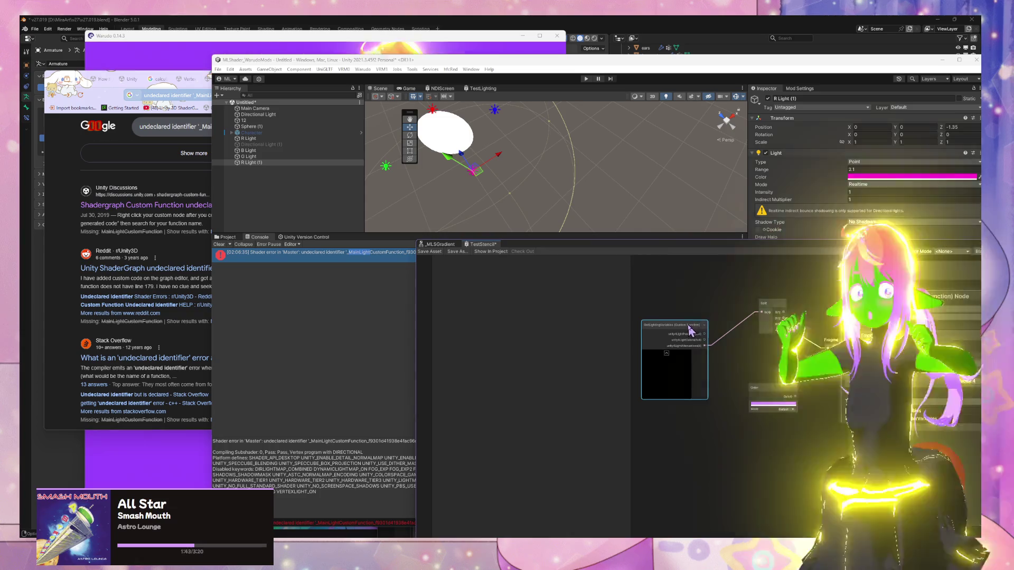
drag(677, 335, 666, 312)
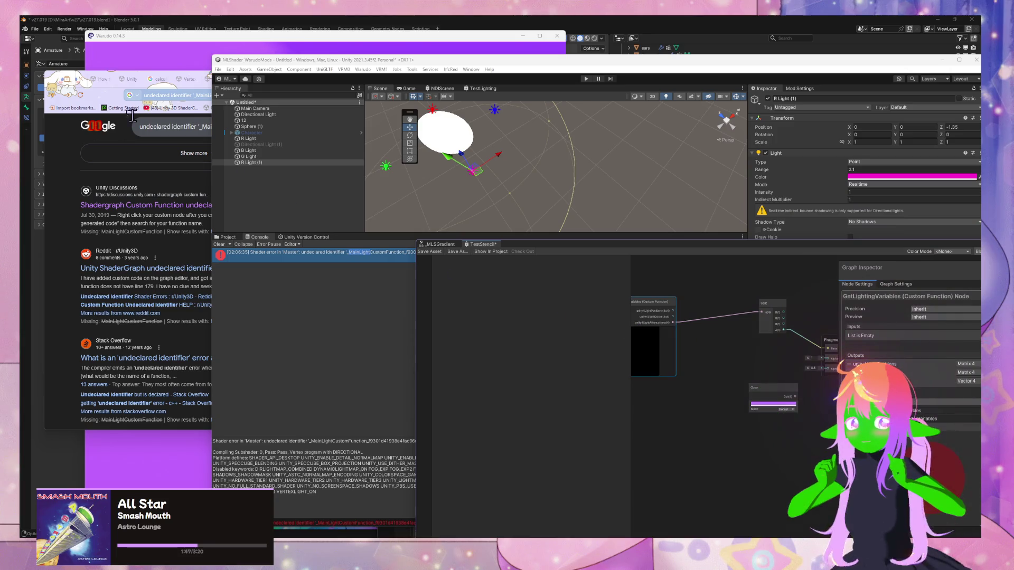
click(193, 153)
click(260, 138)
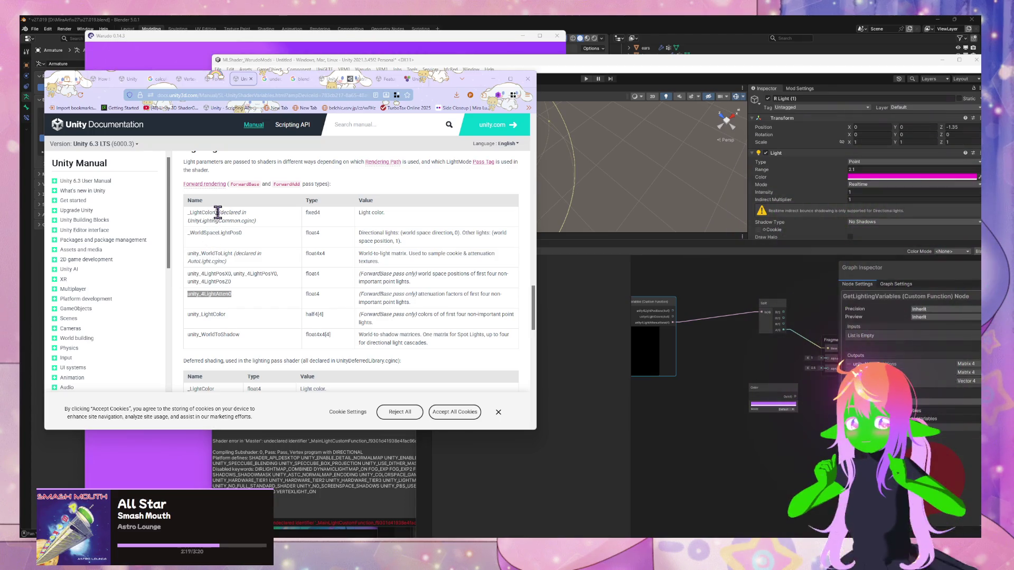
- Pick out _LightColor0 and its fixed4 type in the docs table, then start a new Google search
double_click(217, 212)
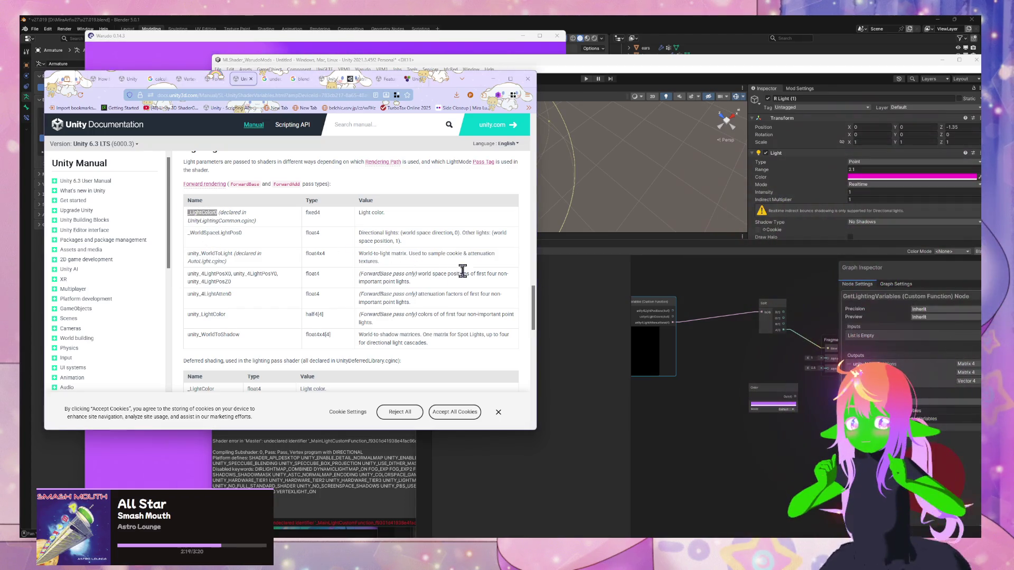
click(733, 342)
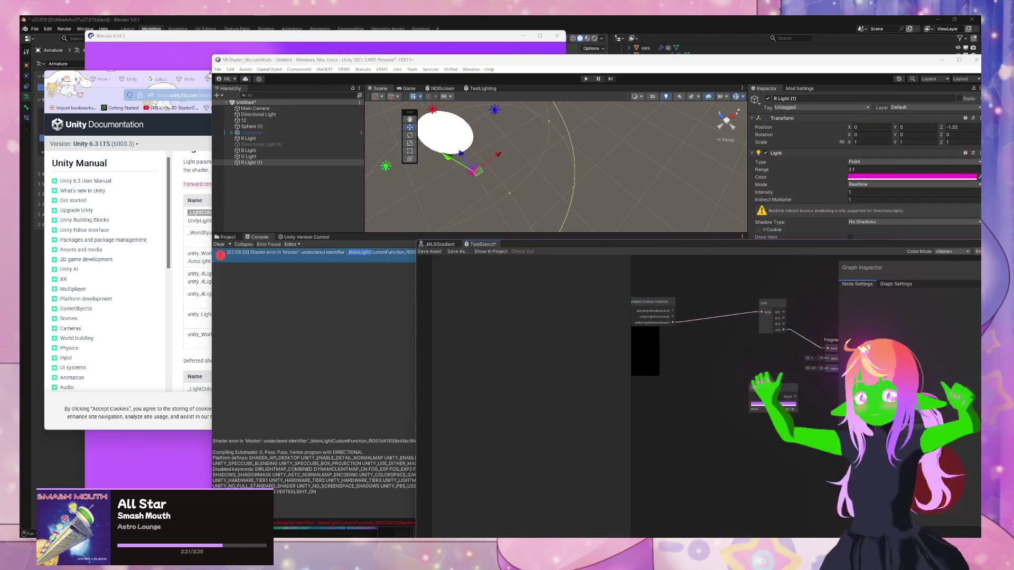
click(190, 294)
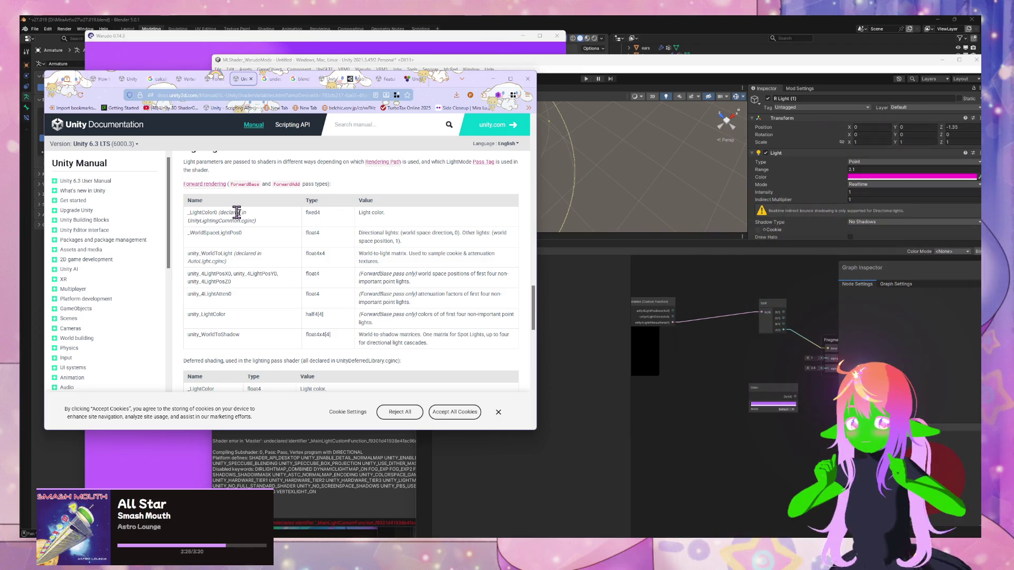
double_click(312, 213)
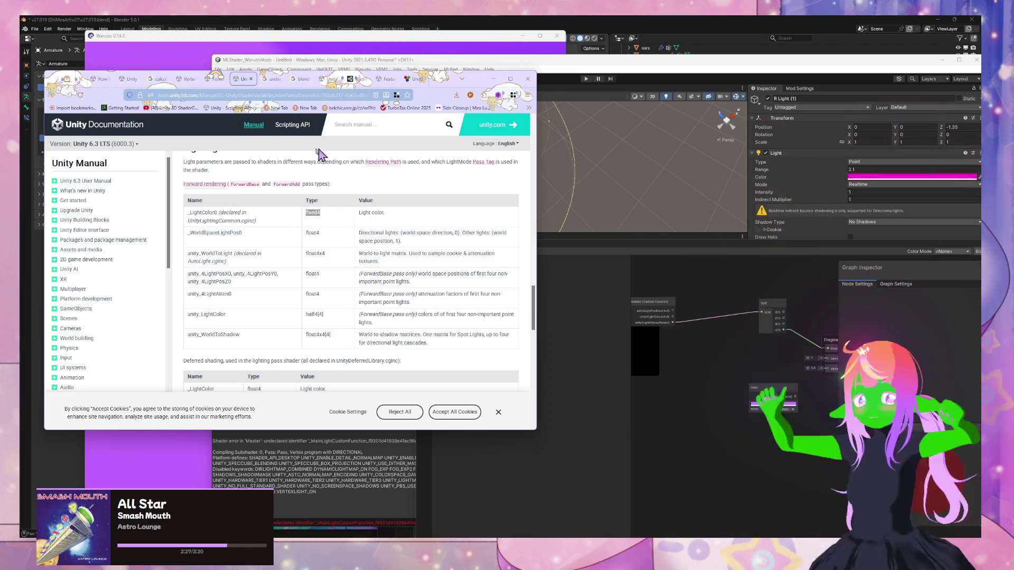
click(272, 79)
click(211, 95)
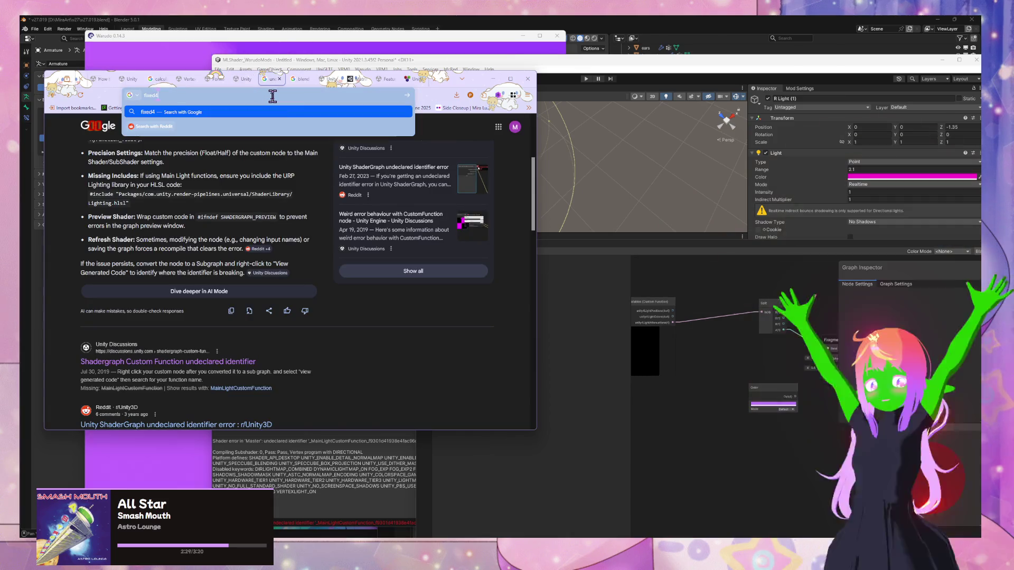
- Search Google for 'fixed4 hlsl unity' to learn about the low-precision four-component vector type
text(fixed4)
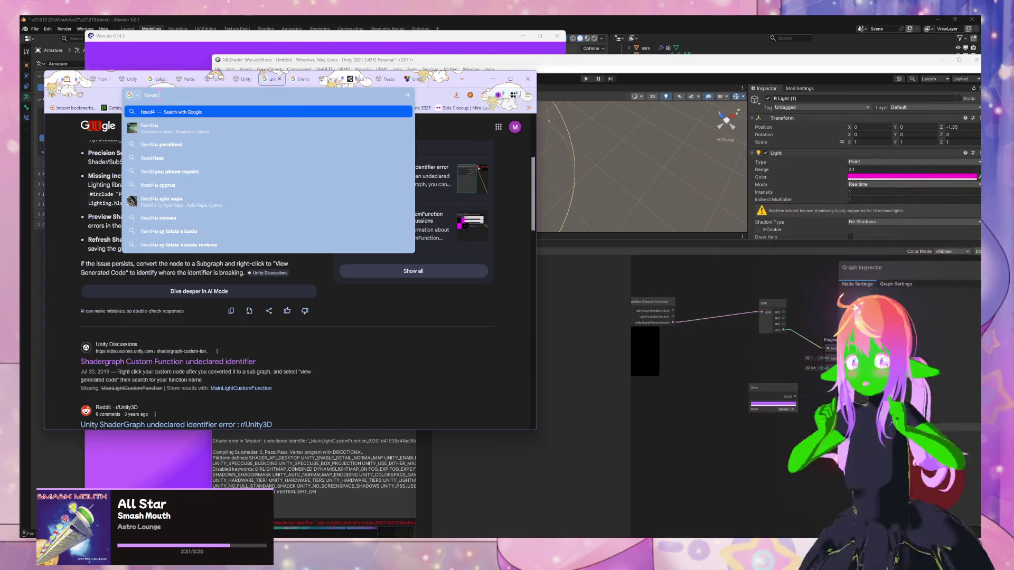
text( h)
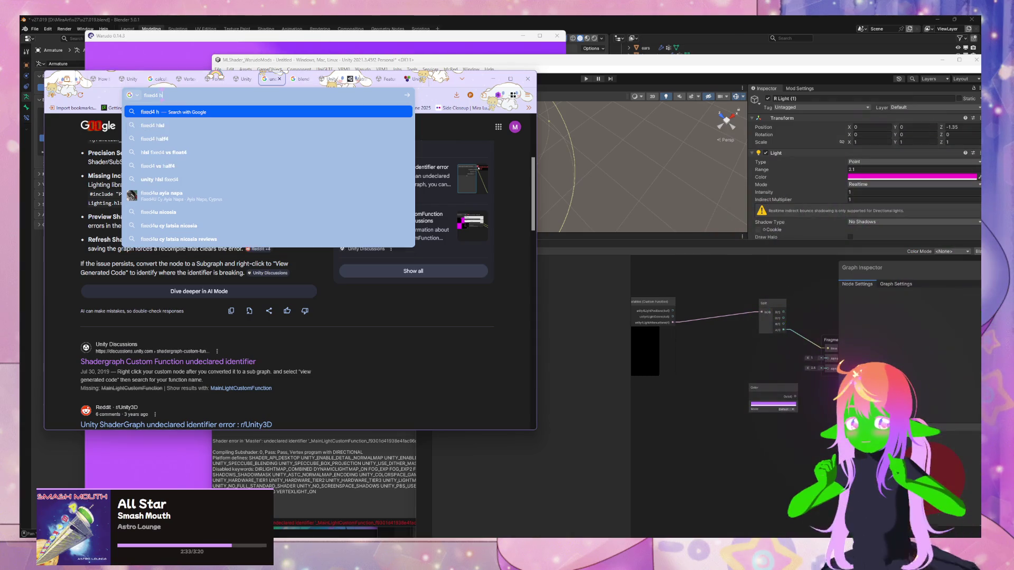
text(lsl ybuty)
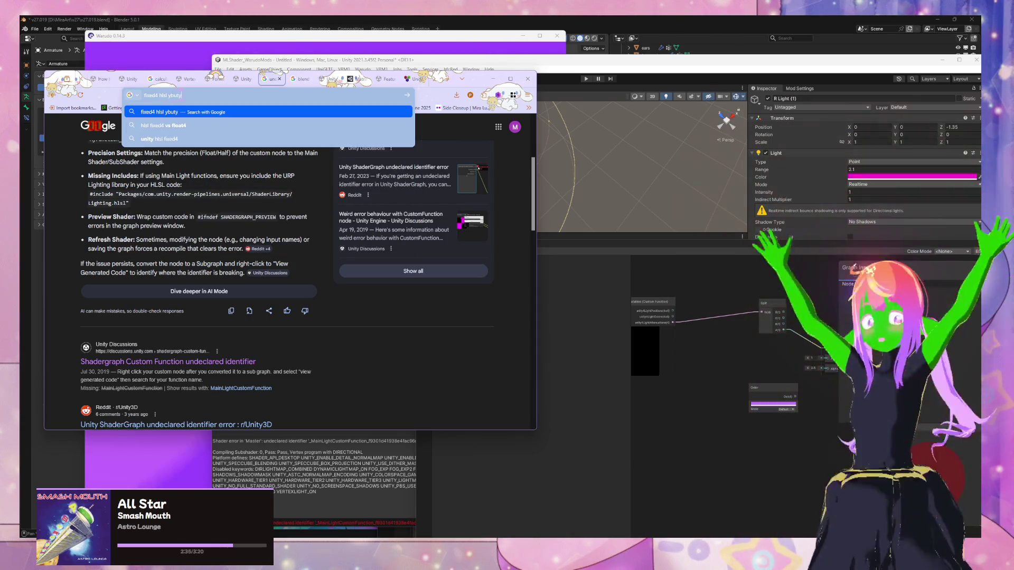
key(Return)
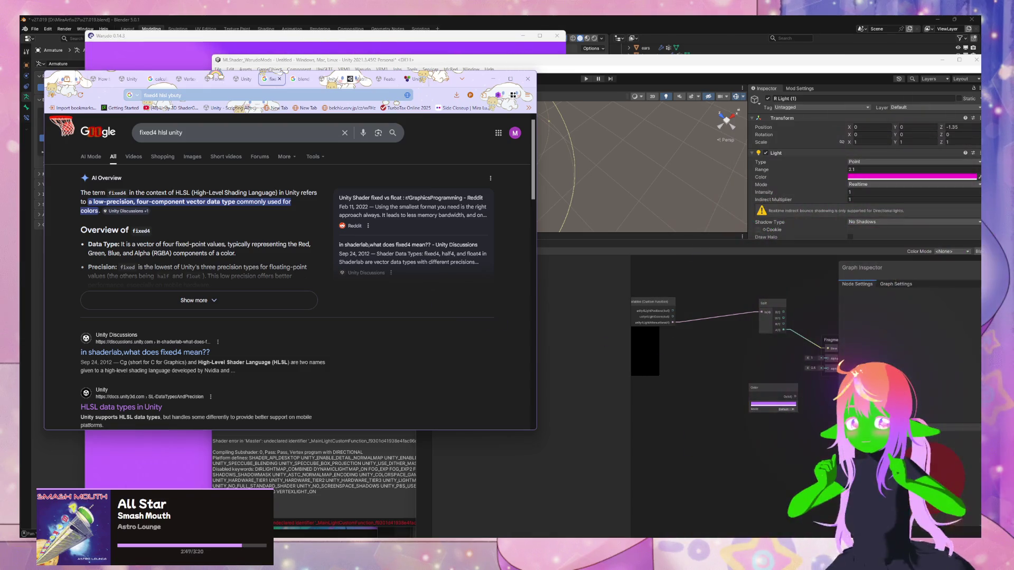
mouse_move(689, 535)
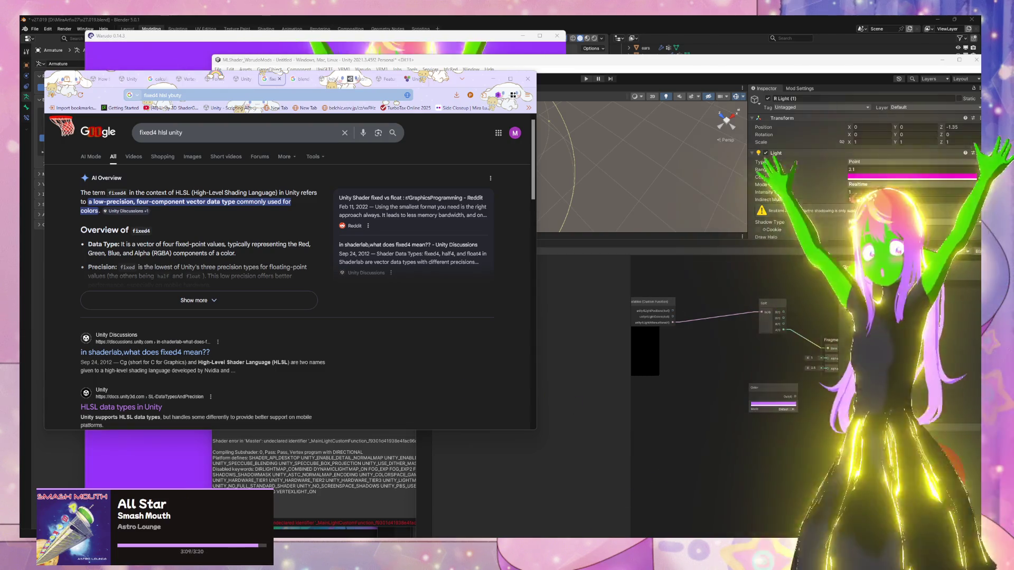
key(alt+Tab)
key(alt+Tab)
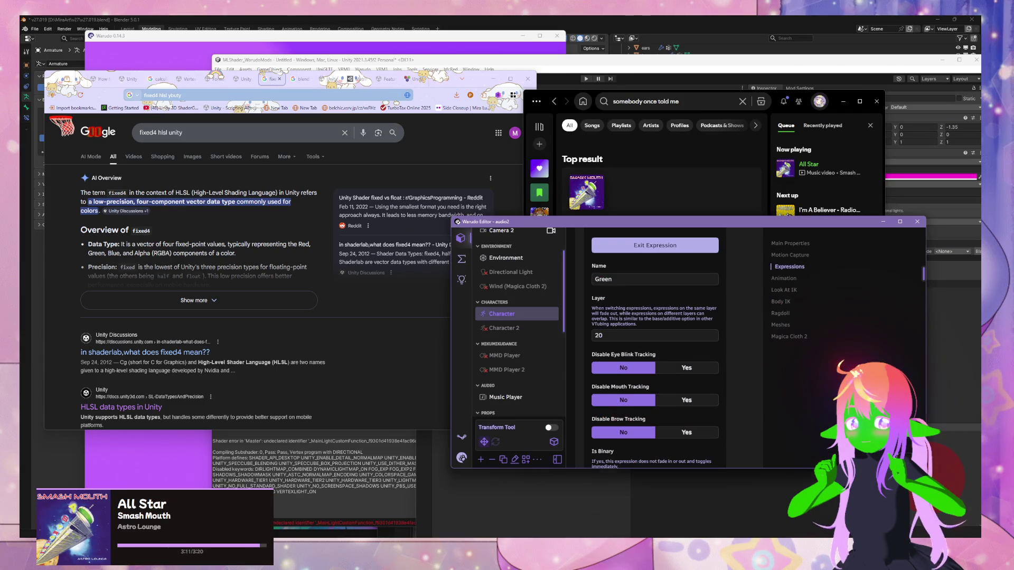
- Exit and re-enter Warudo's Green expression to turn the avatar green, then open Smash Mouth's Astro Lounge album in Spotify
click(654, 245)
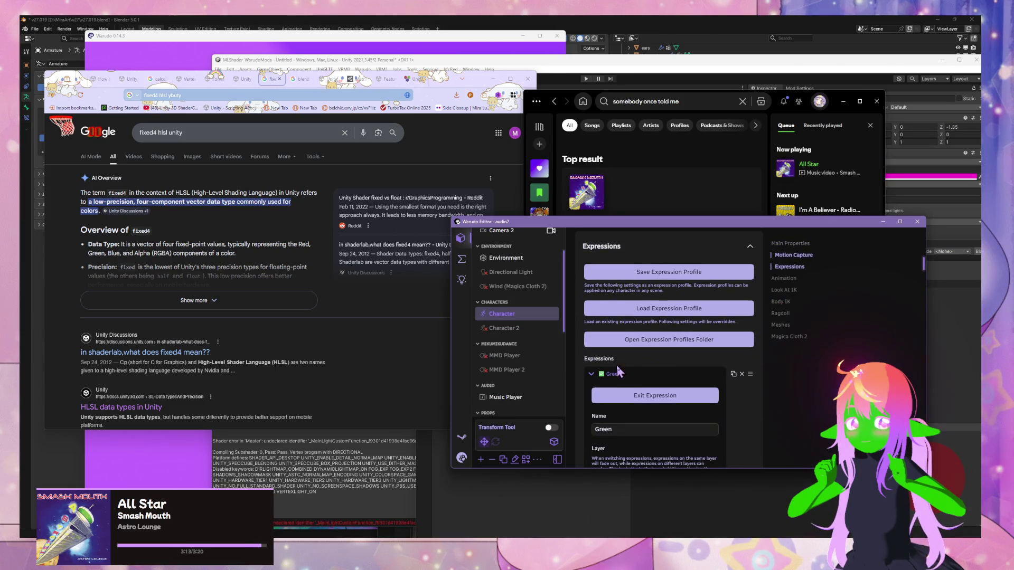
click(688, 174)
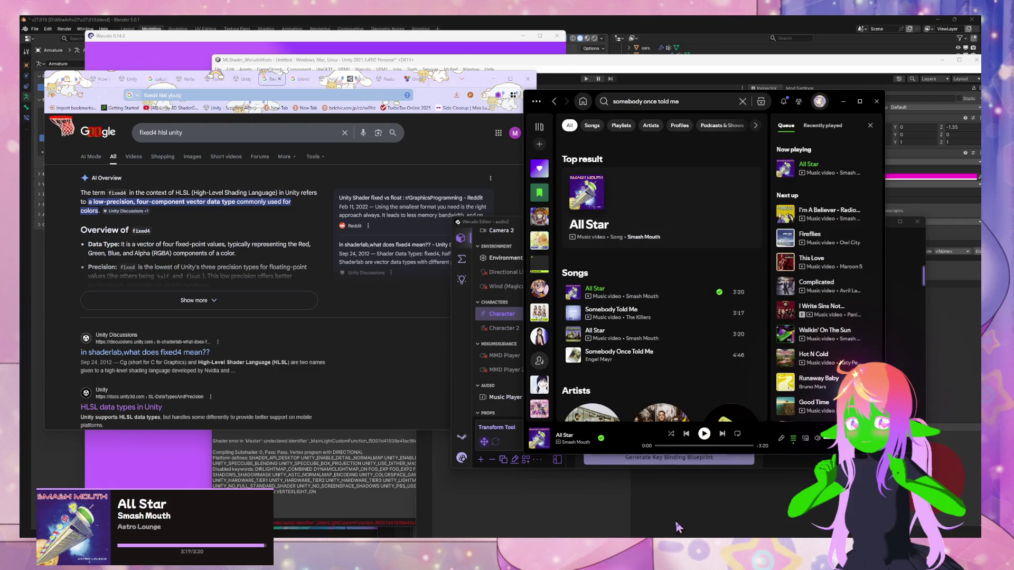
click(811, 462)
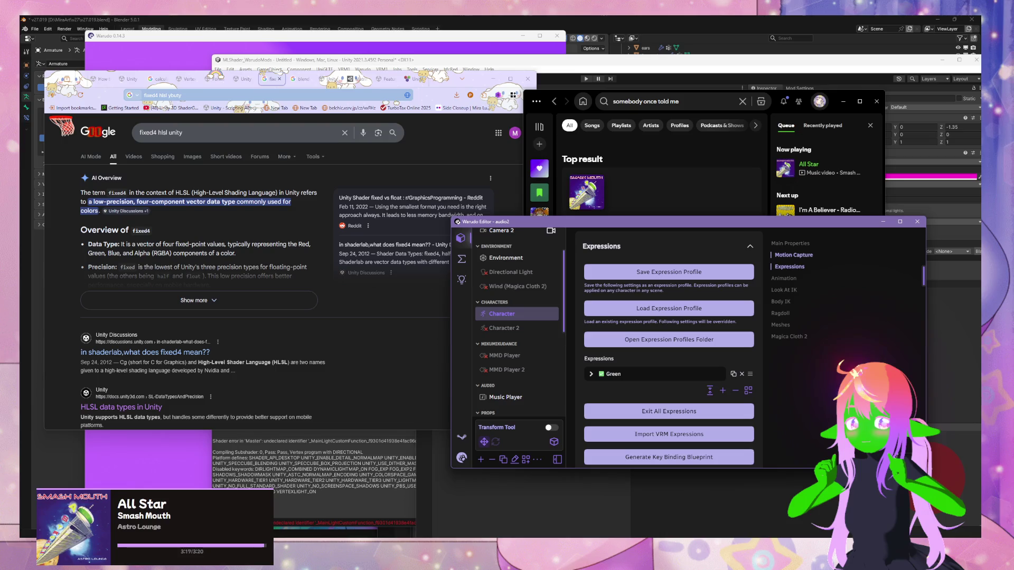
click(676, 376)
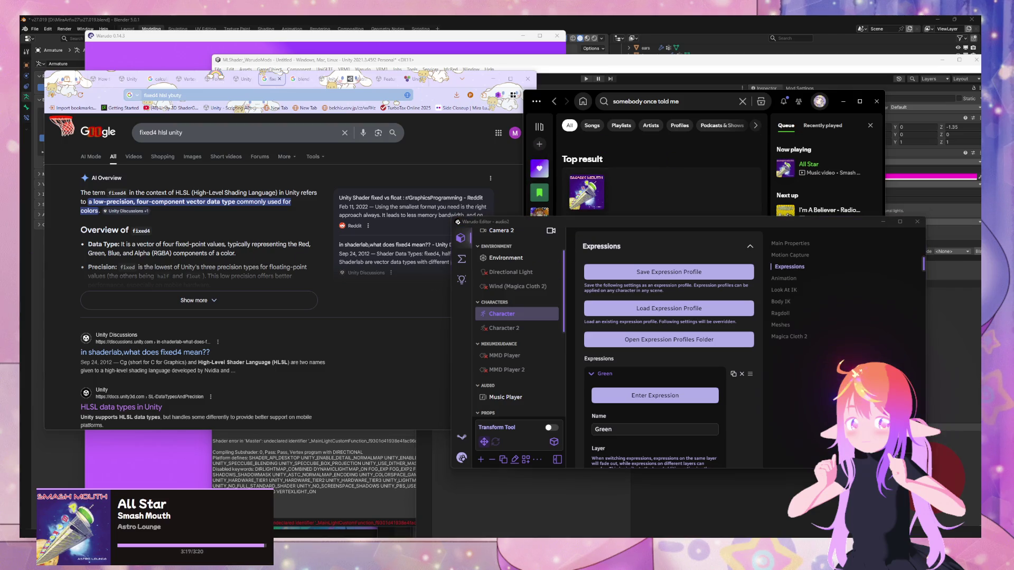
click(663, 399)
click(715, 182)
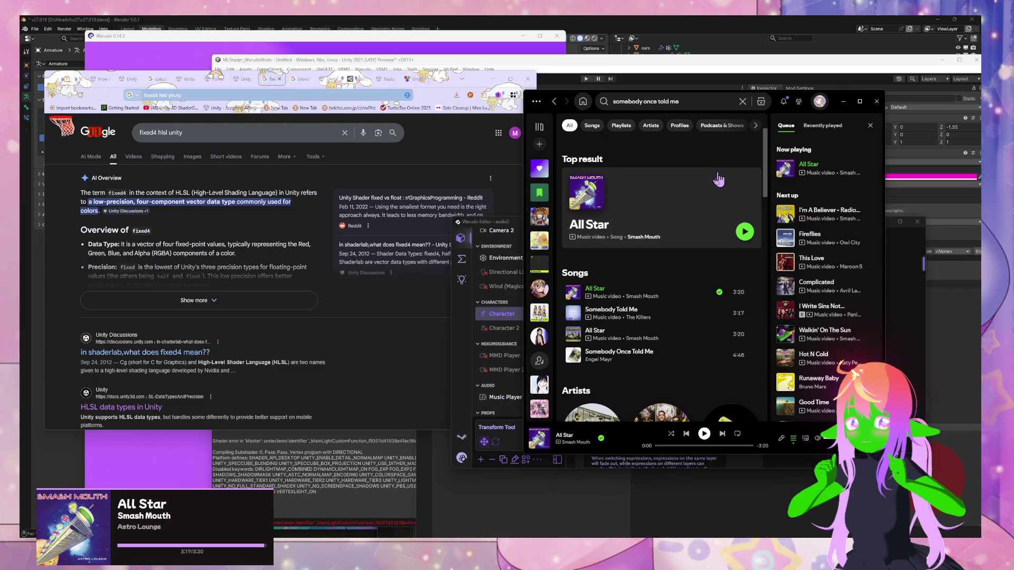